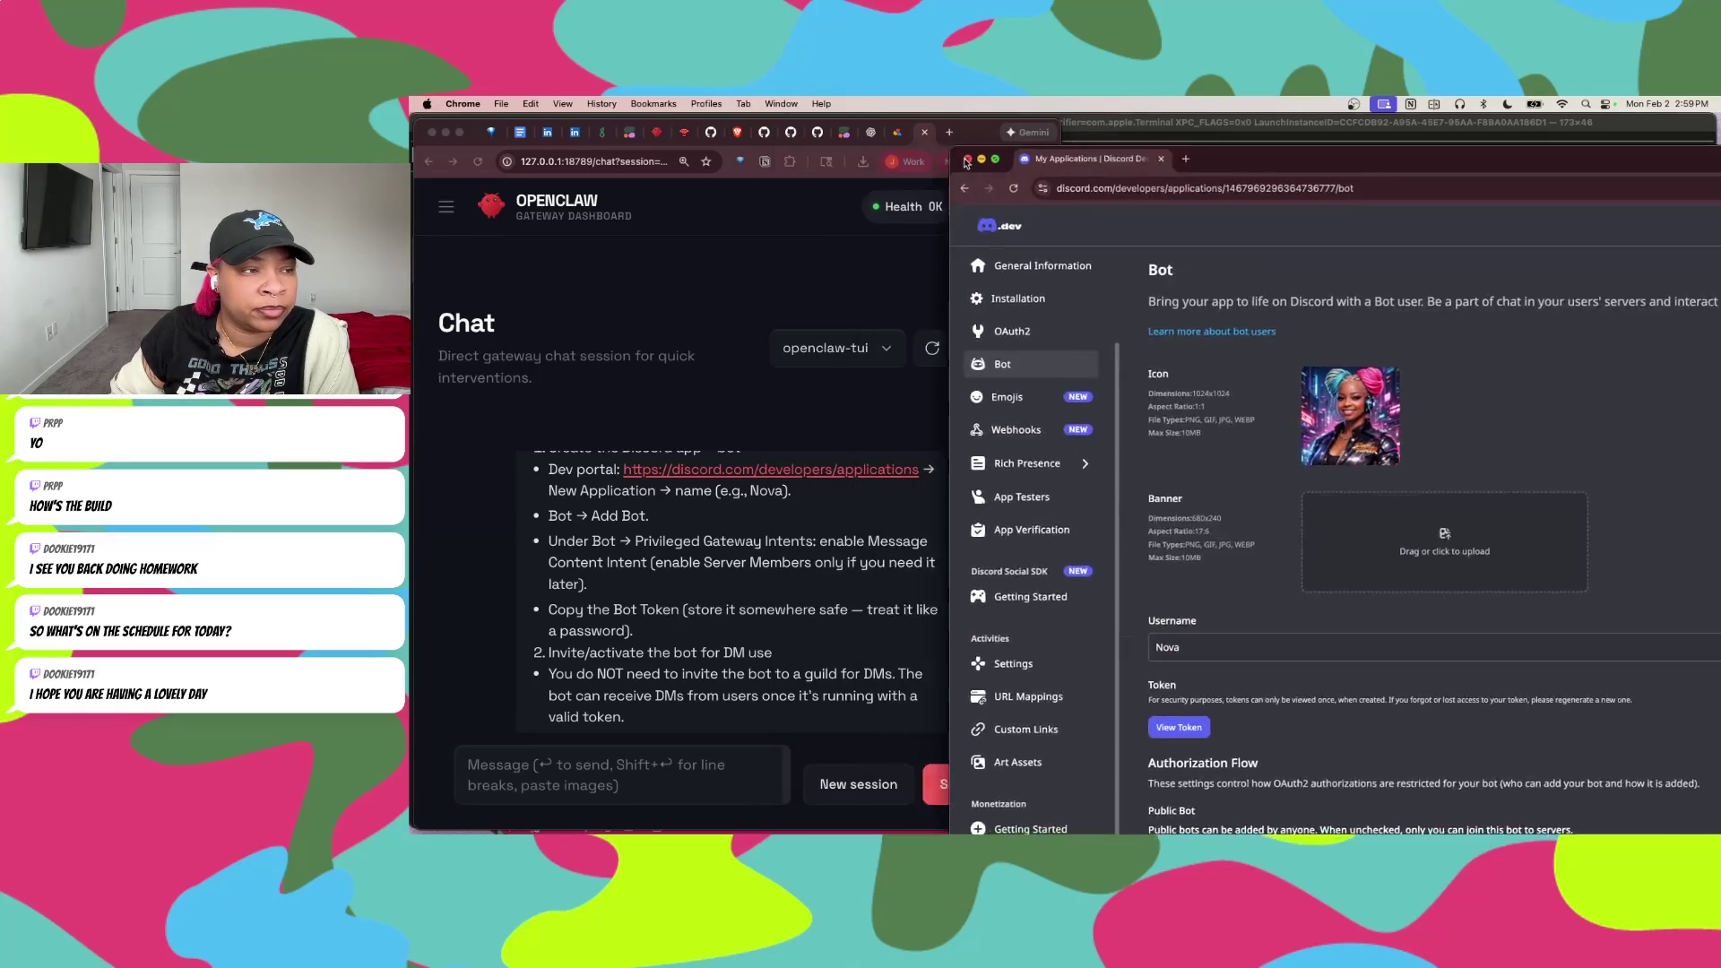
# Step: Place the Developer Portal's Nova Bot page window beside the OpenClaw chat showing the Discord setup steps
pyautogui.moveTo(1097, 148)
pyautogui.mouseDown()
pyautogui.moveTo(494, 148)
pyautogui.moveTo(1543, 139)
pyautogui.moveTo(1710, 170)
pyautogui.mouseUp()
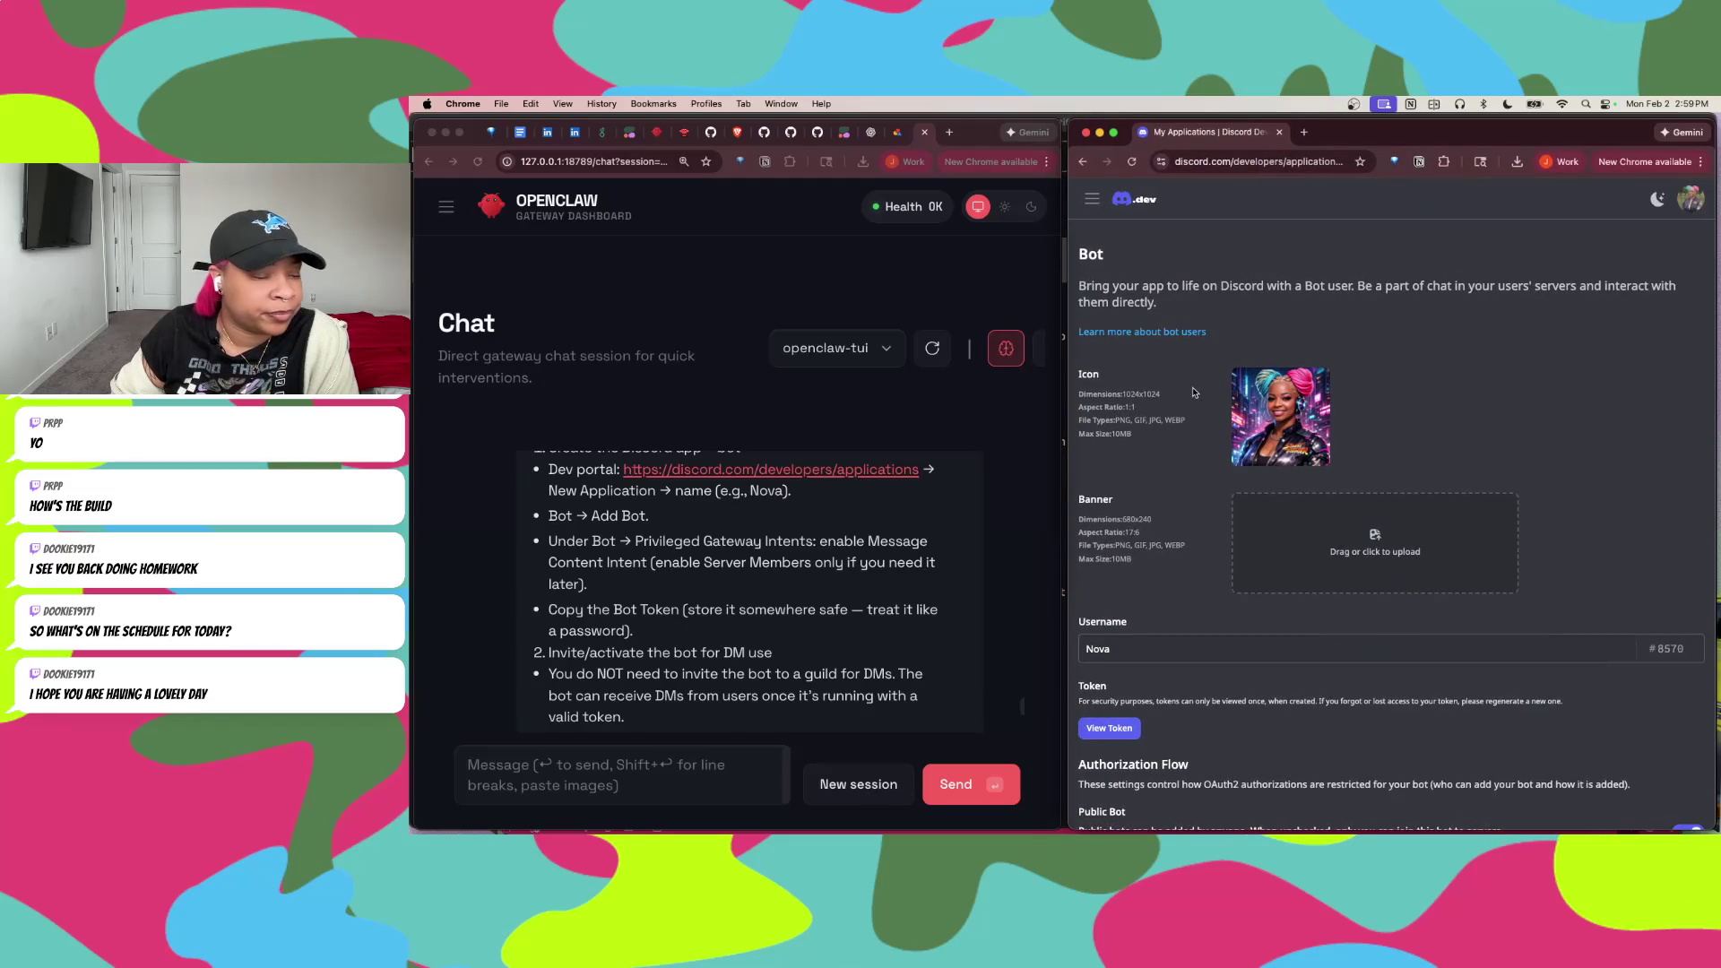
# Step: Go from Nova's Bot settings to its General Information page through the settings navigation
pyautogui.scroll(-5, 1190, 683)
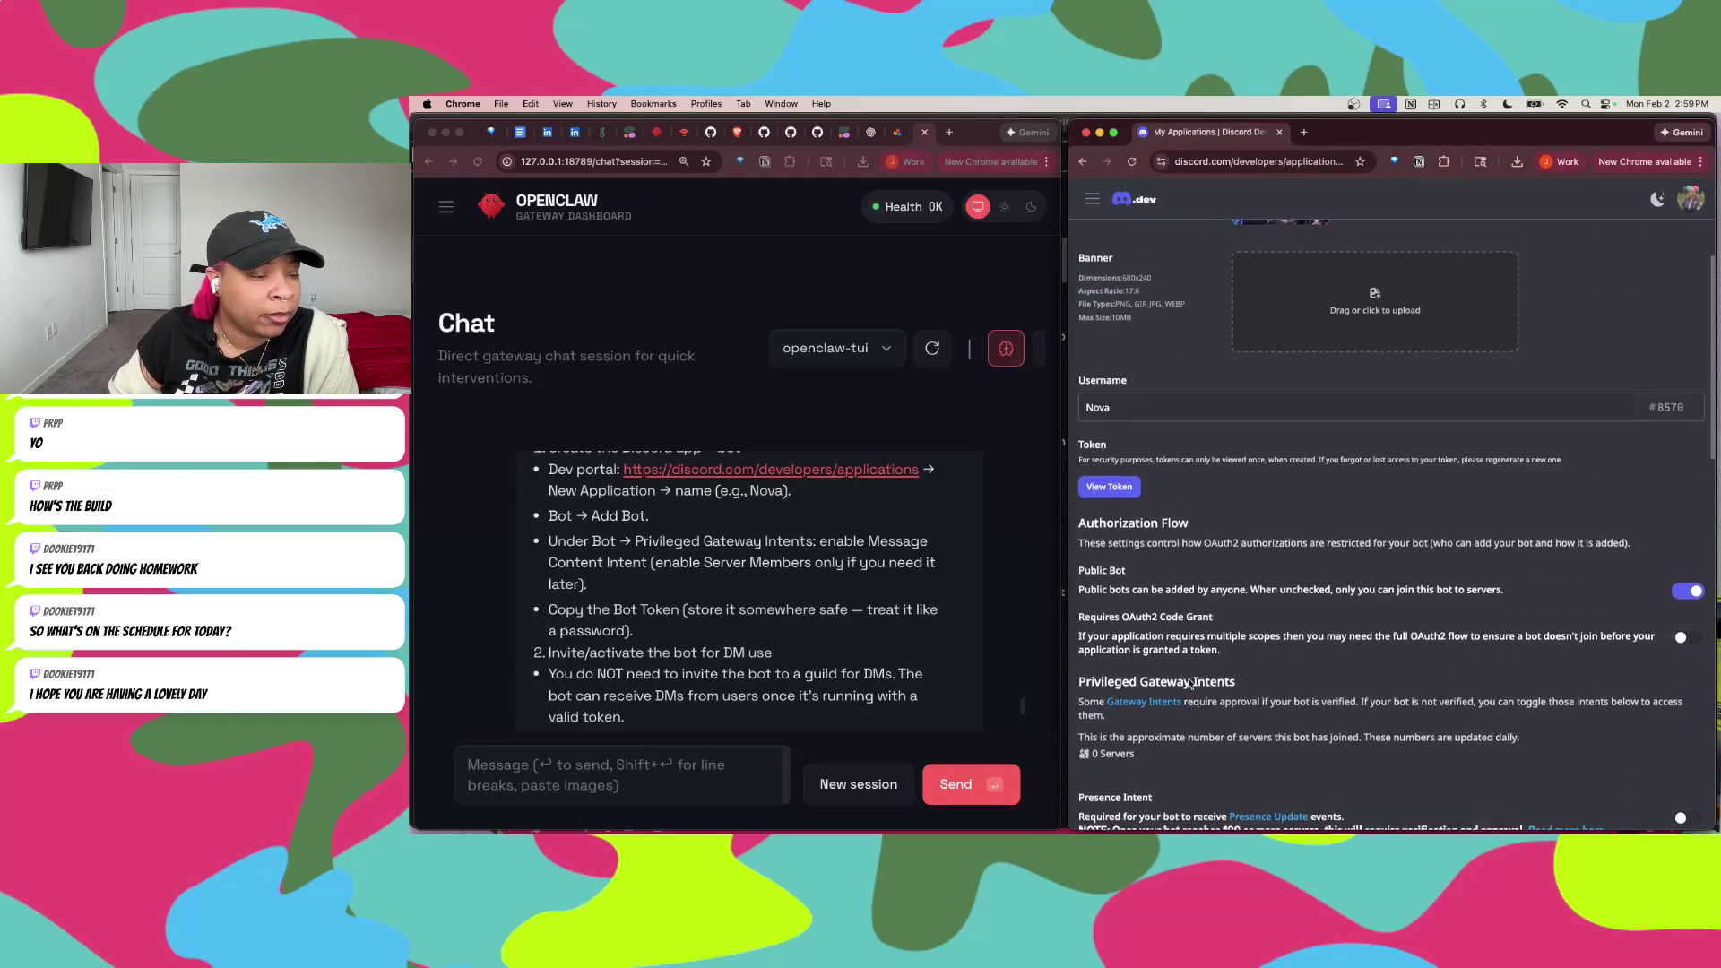
pyautogui.scroll(5, 1189, 683)
pyautogui.scroll(1, 668, 577)
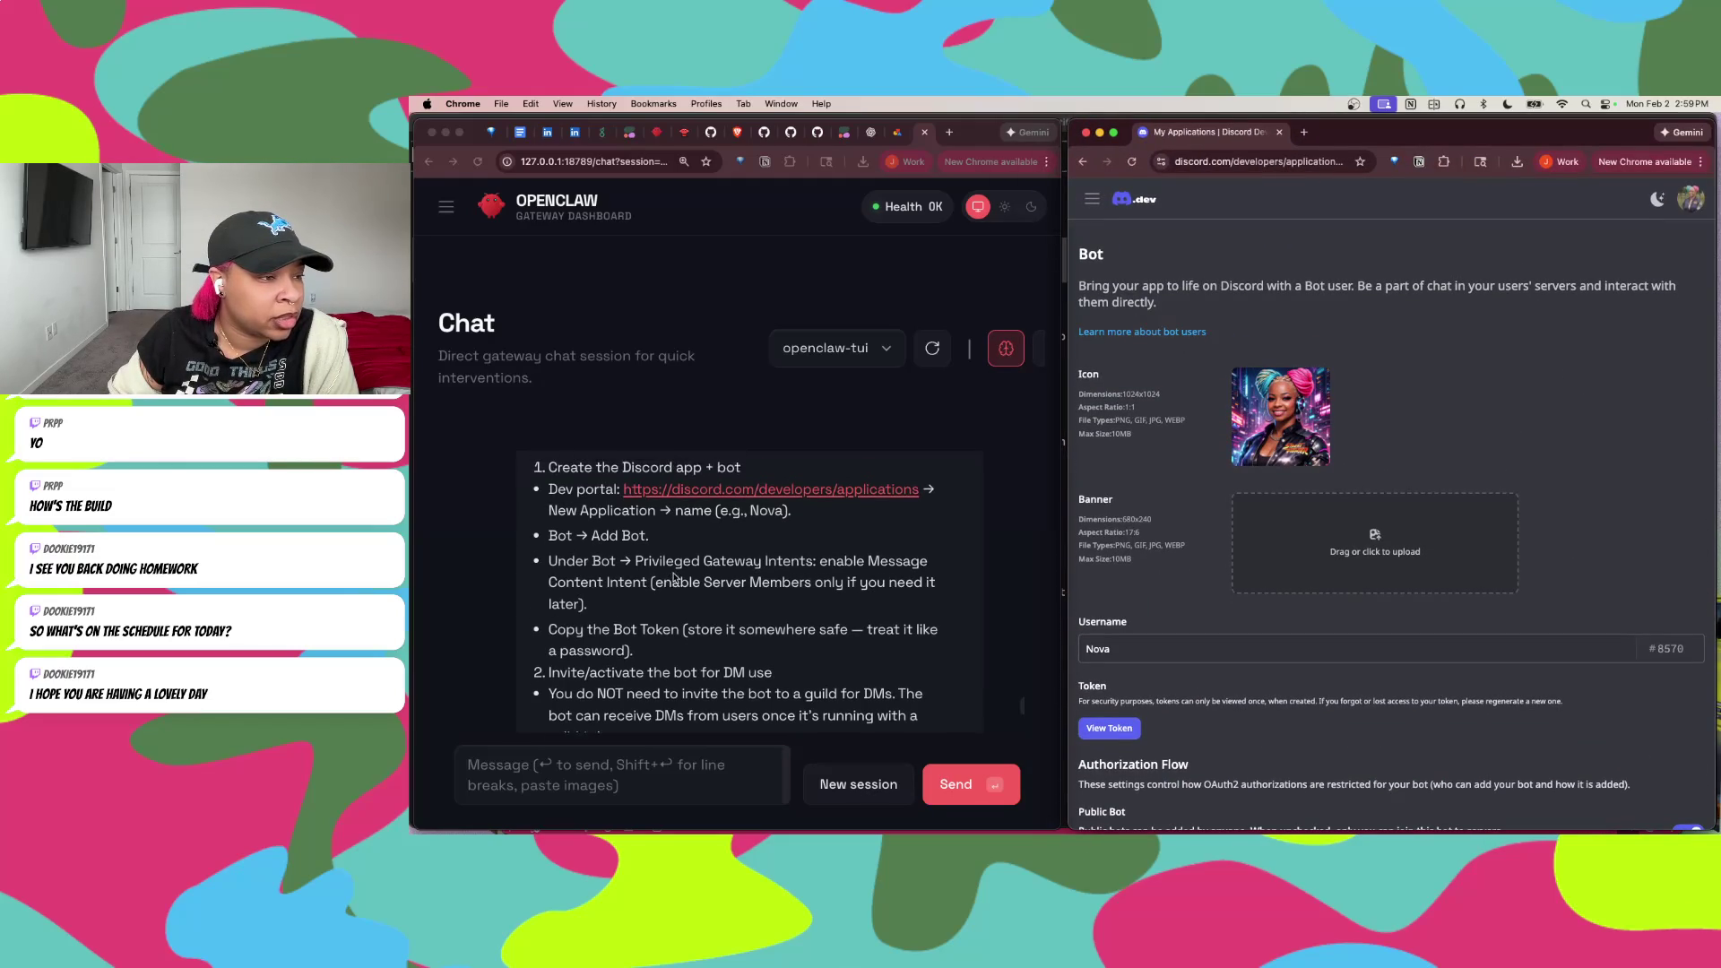
pyautogui.click(1093, 201)
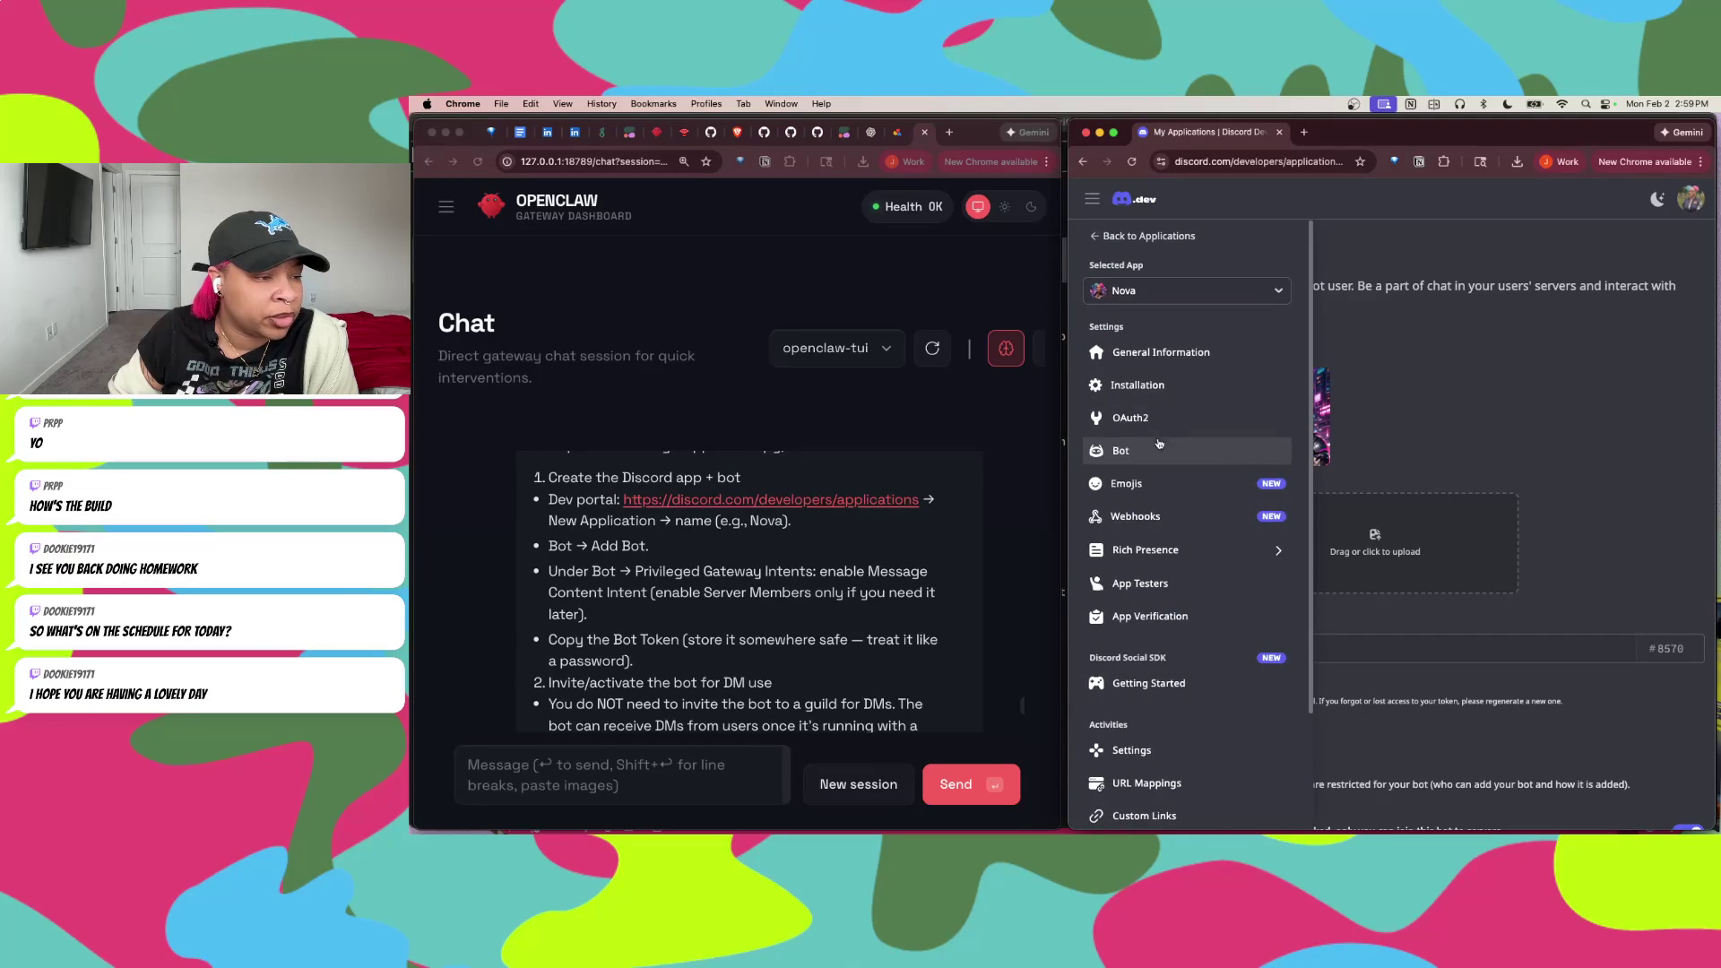
pyautogui.click(1092, 199)
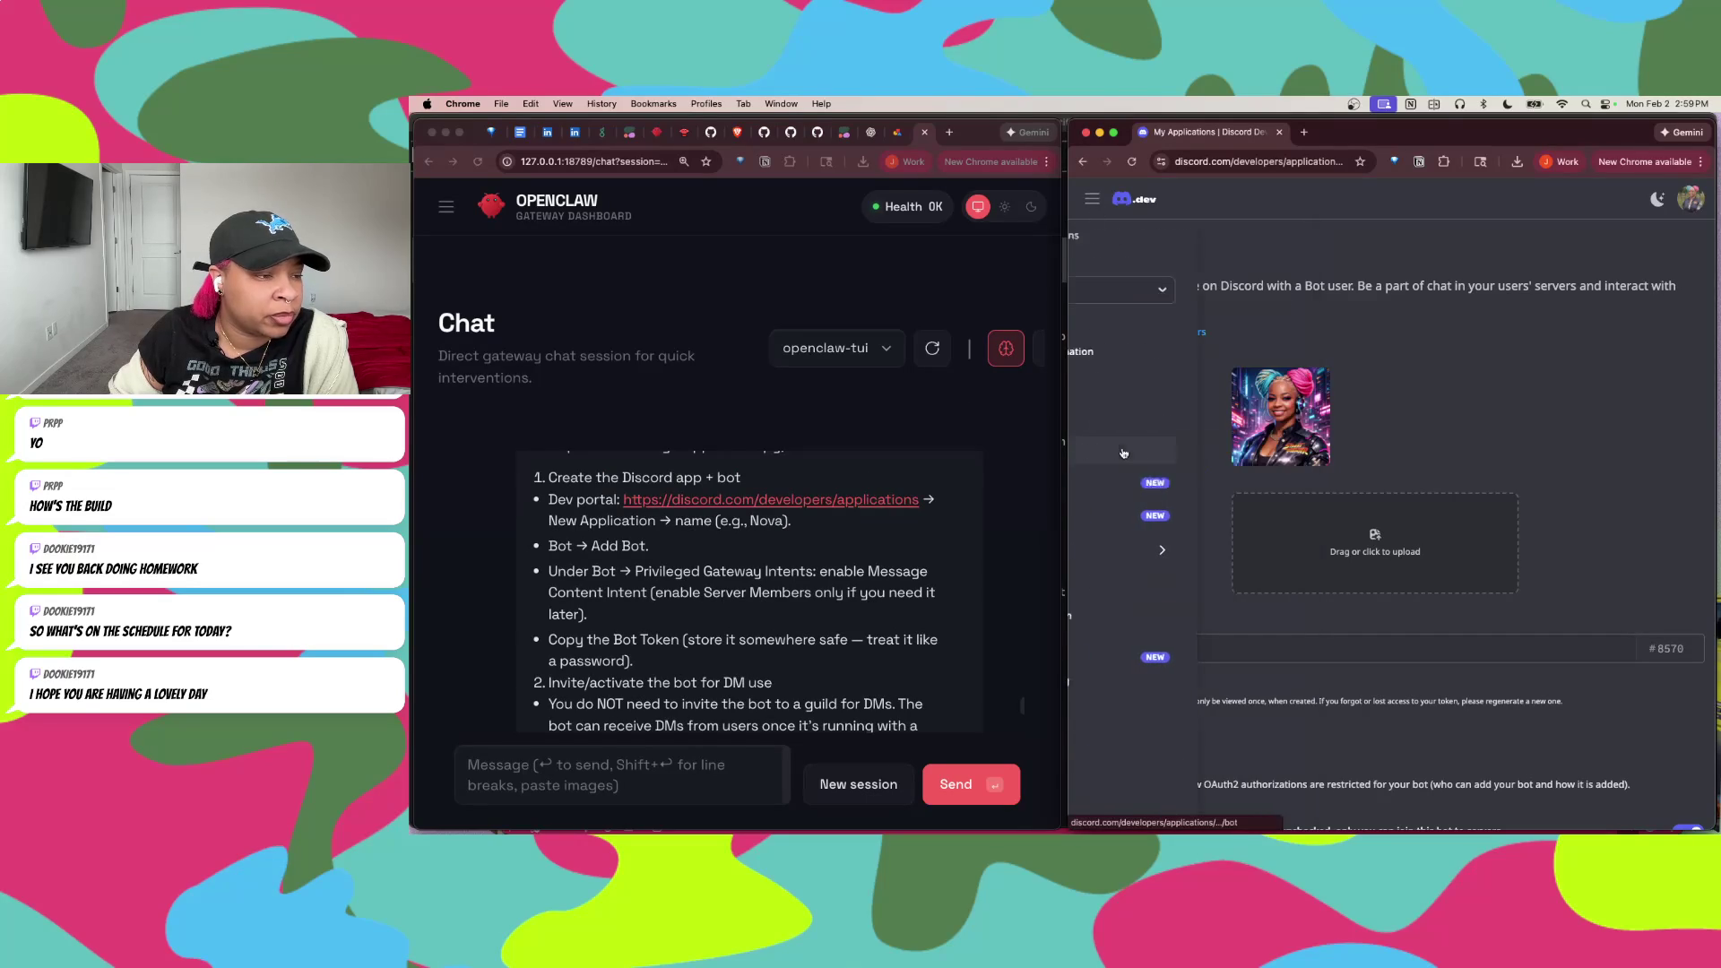
pyautogui.click(1092, 199)
pyautogui.click(1139, 353)
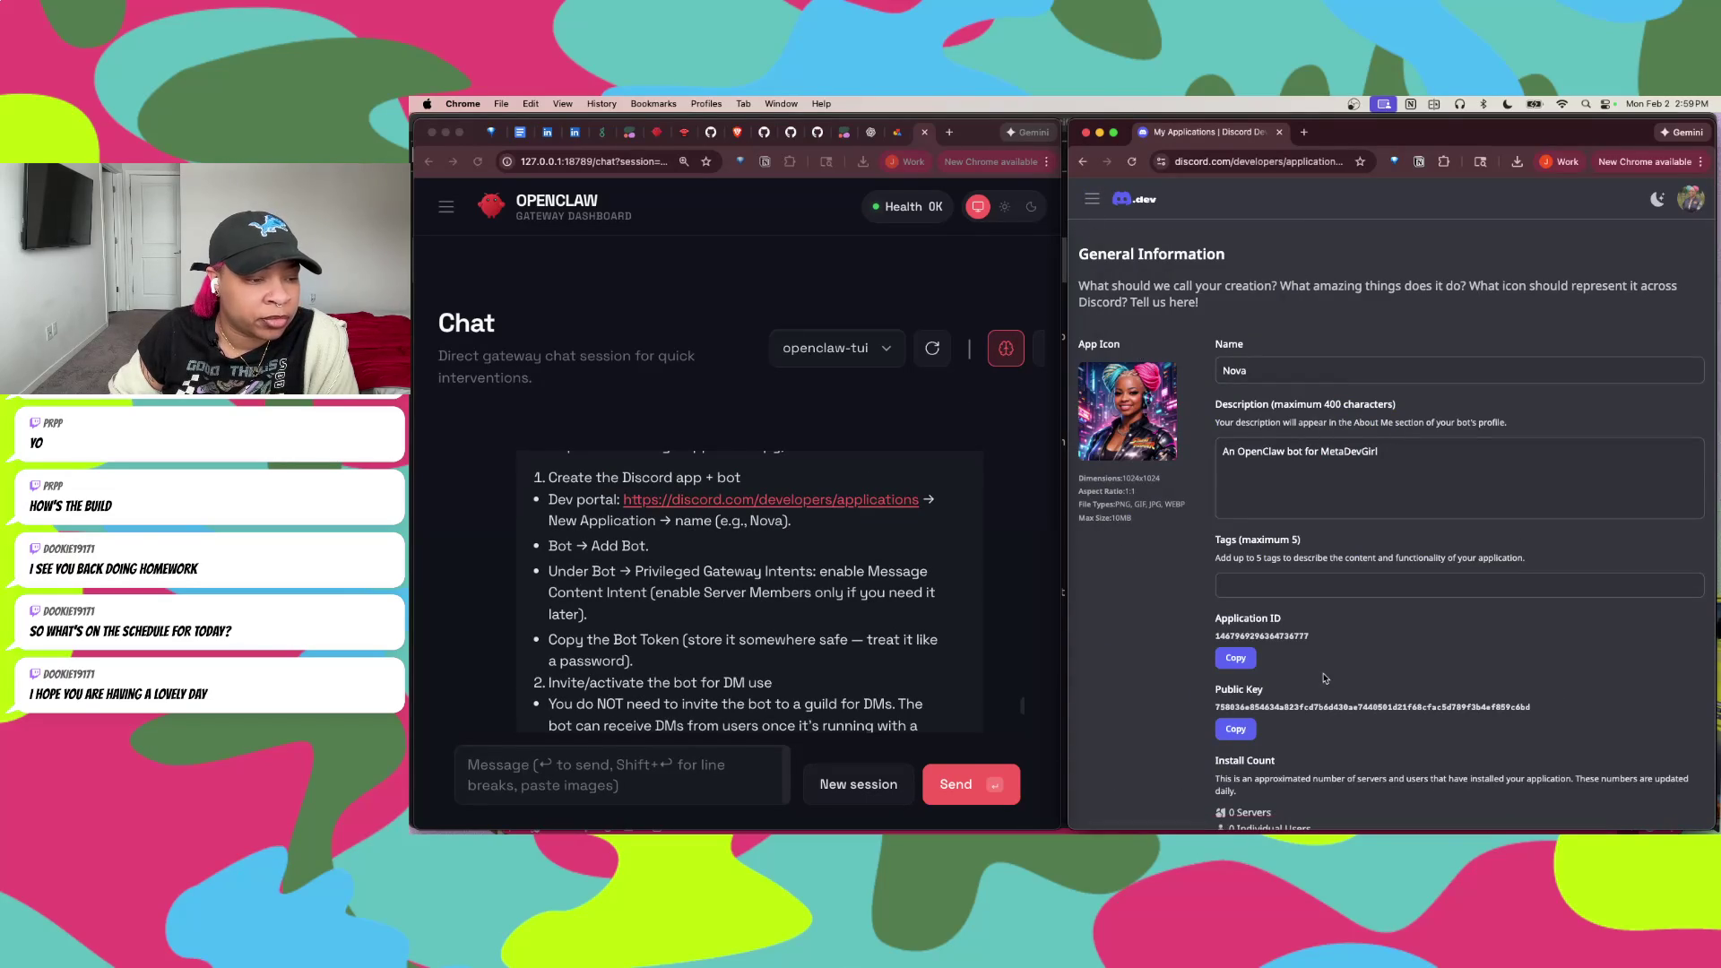
# Step: Review Nova's description, Application ID and Install Count, then reopen the settings navigation
pyautogui.scroll(-5, 1140, 353)
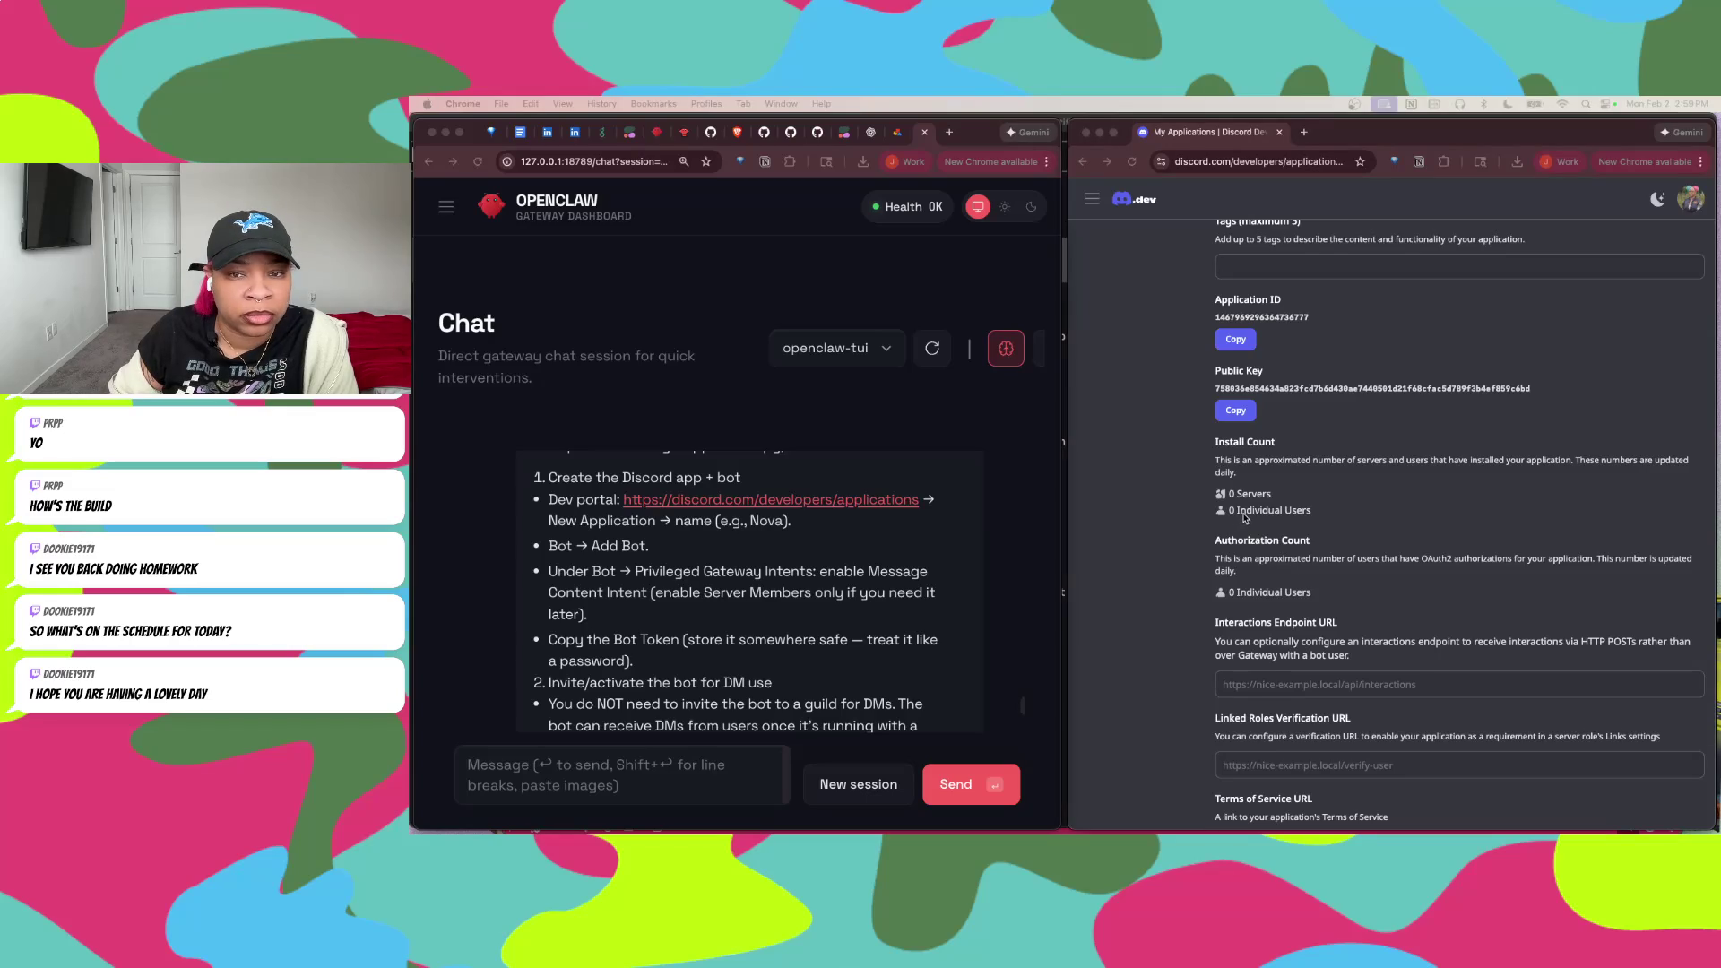
pyautogui.scroll(5, 1244, 518)
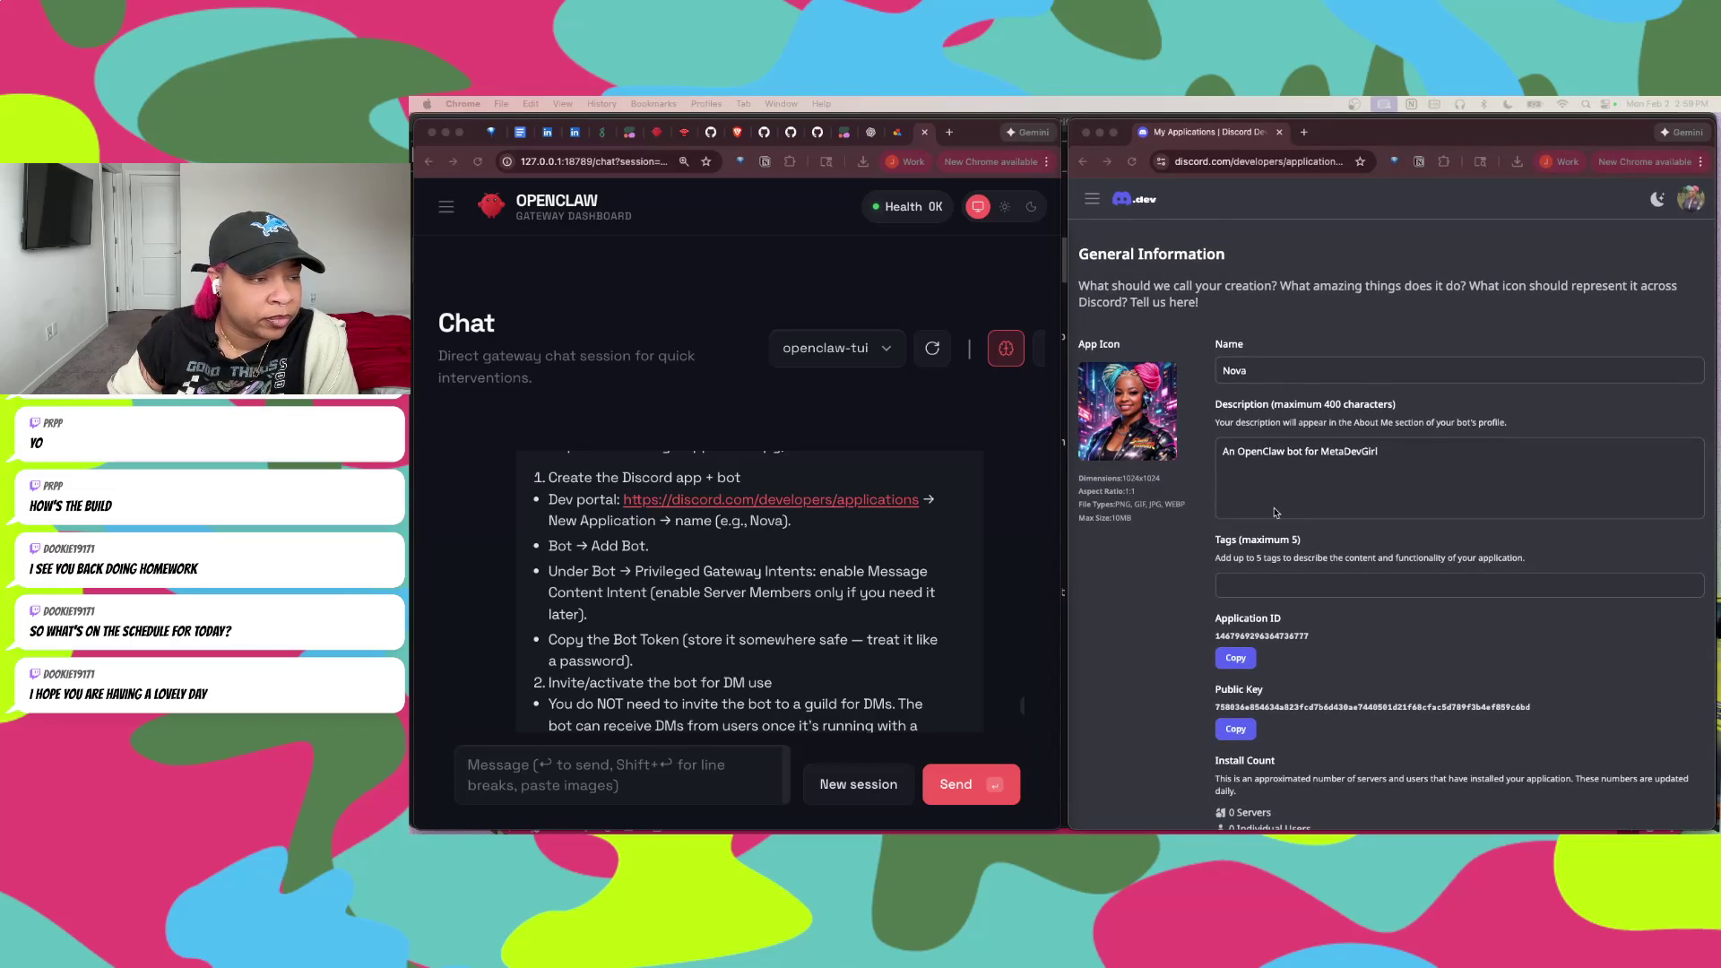
pyautogui.scroll(-1, 1277, 512)
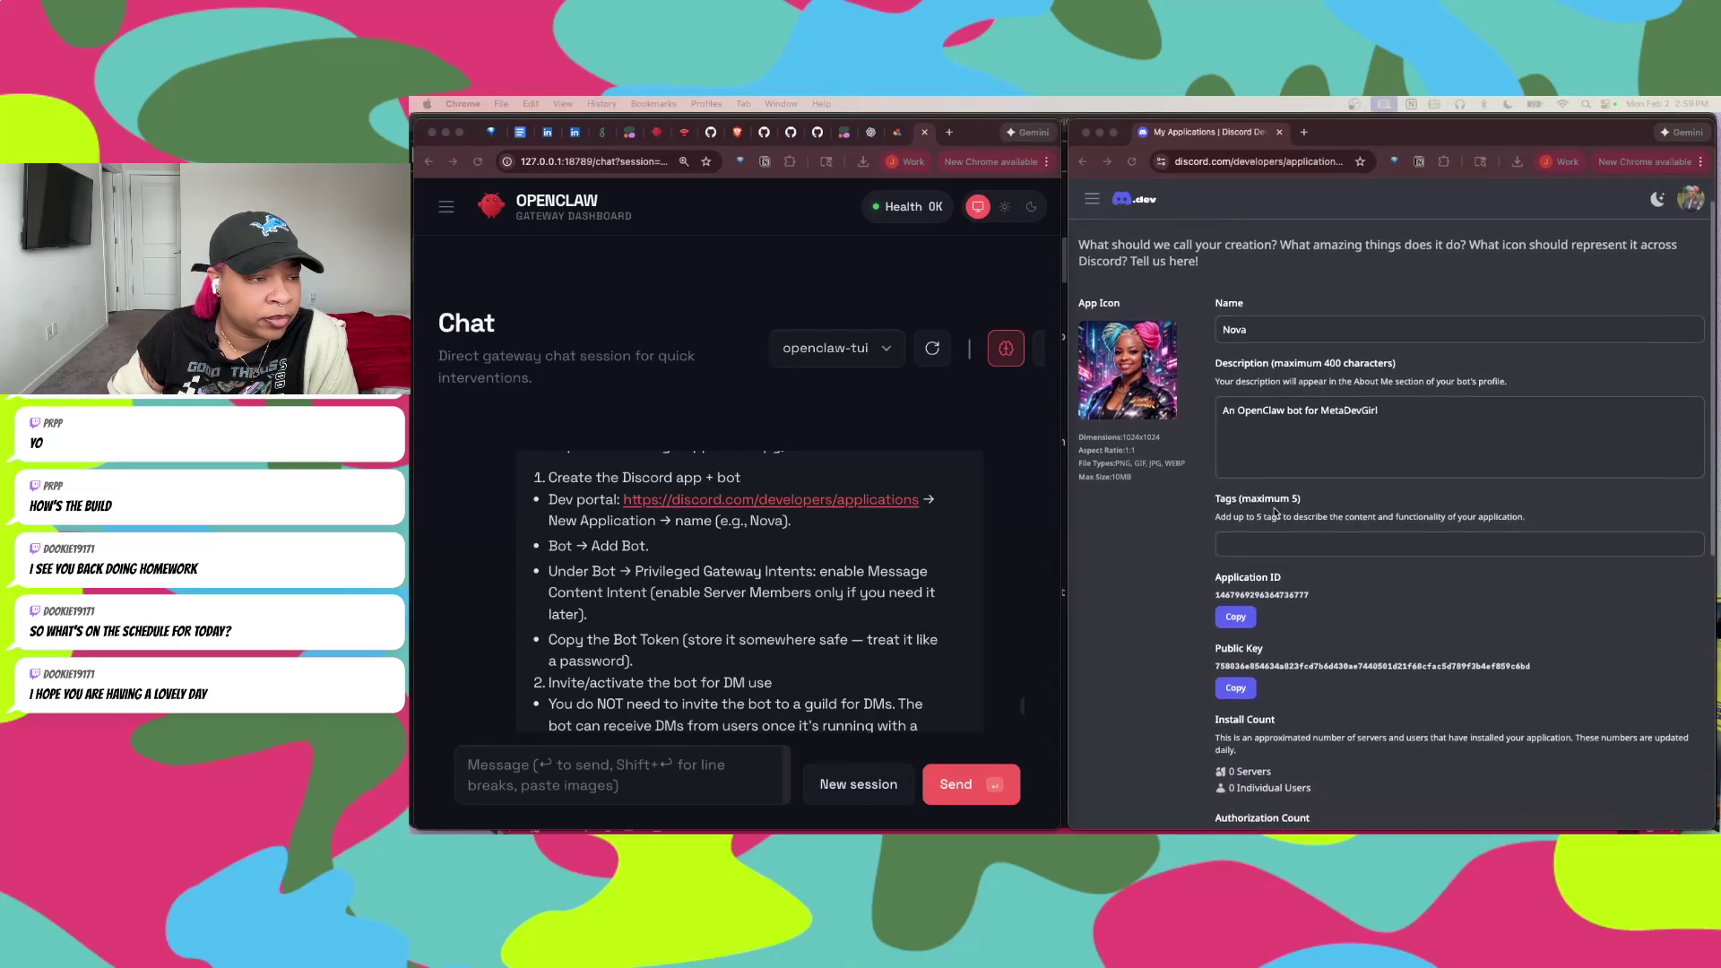
pyautogui.scroll(-1, 1276, 512)
pyautogui.scroll(-2, 1277, 512)
pyautogui.scroll(-1, 1277, 512)
pyautogui.scroll(-2, 1276, 512)
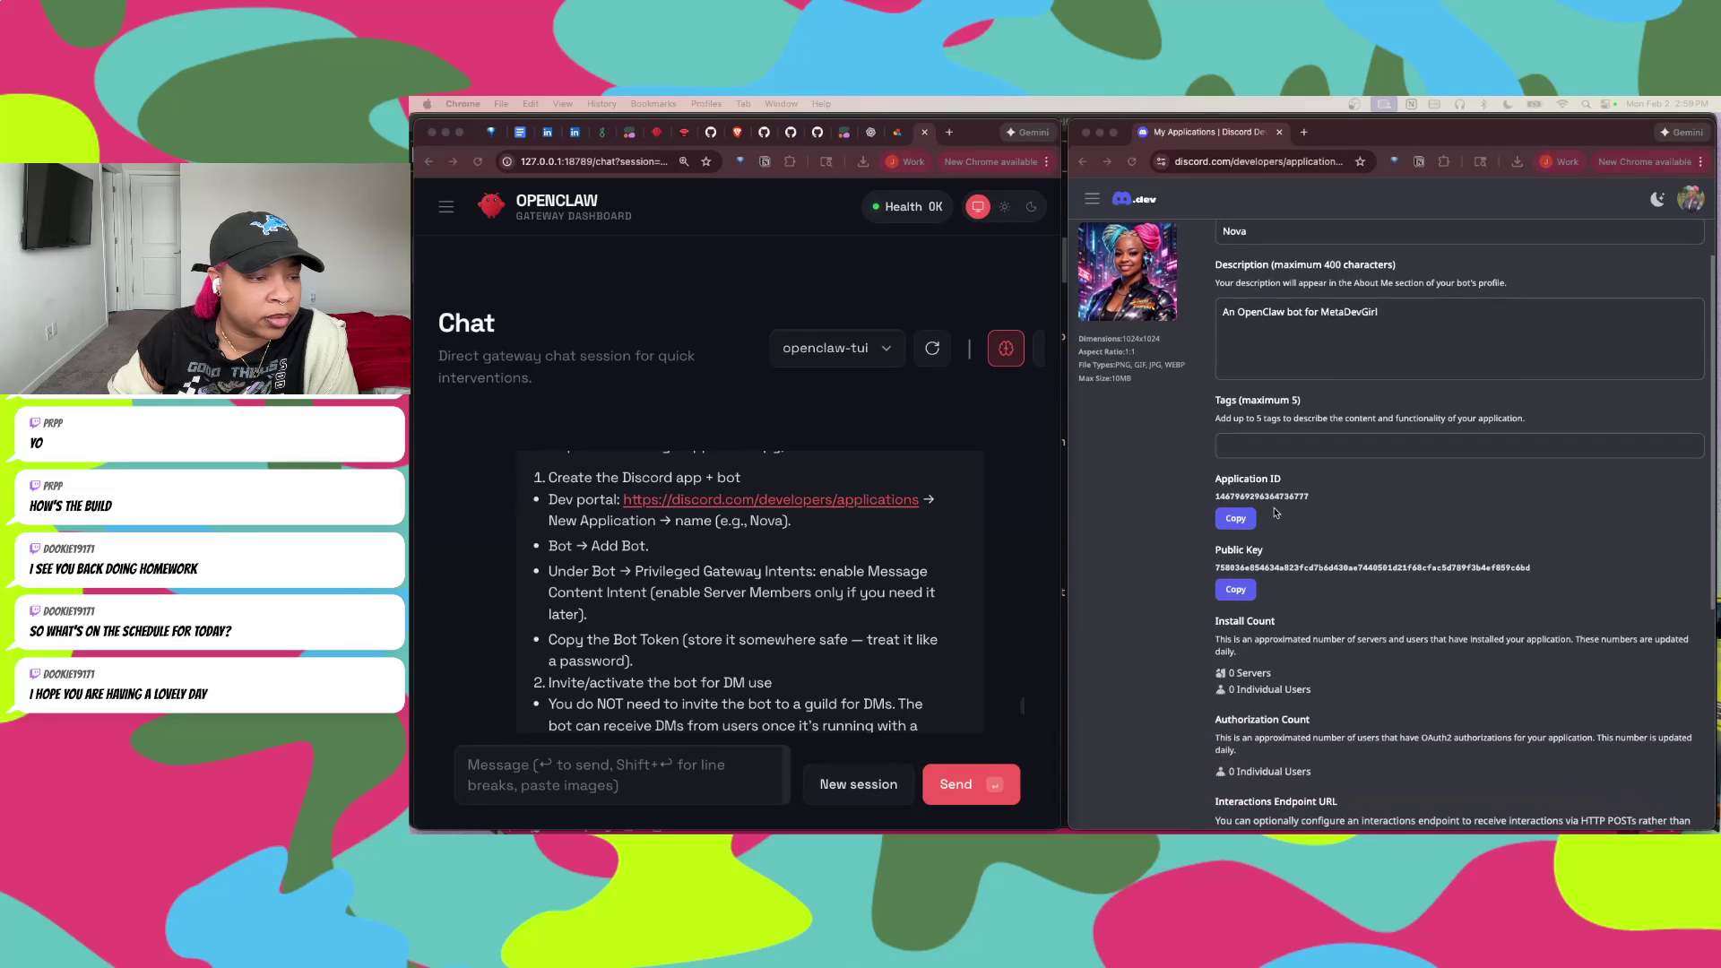
pyautogui.scroll(4, 1277, 512)
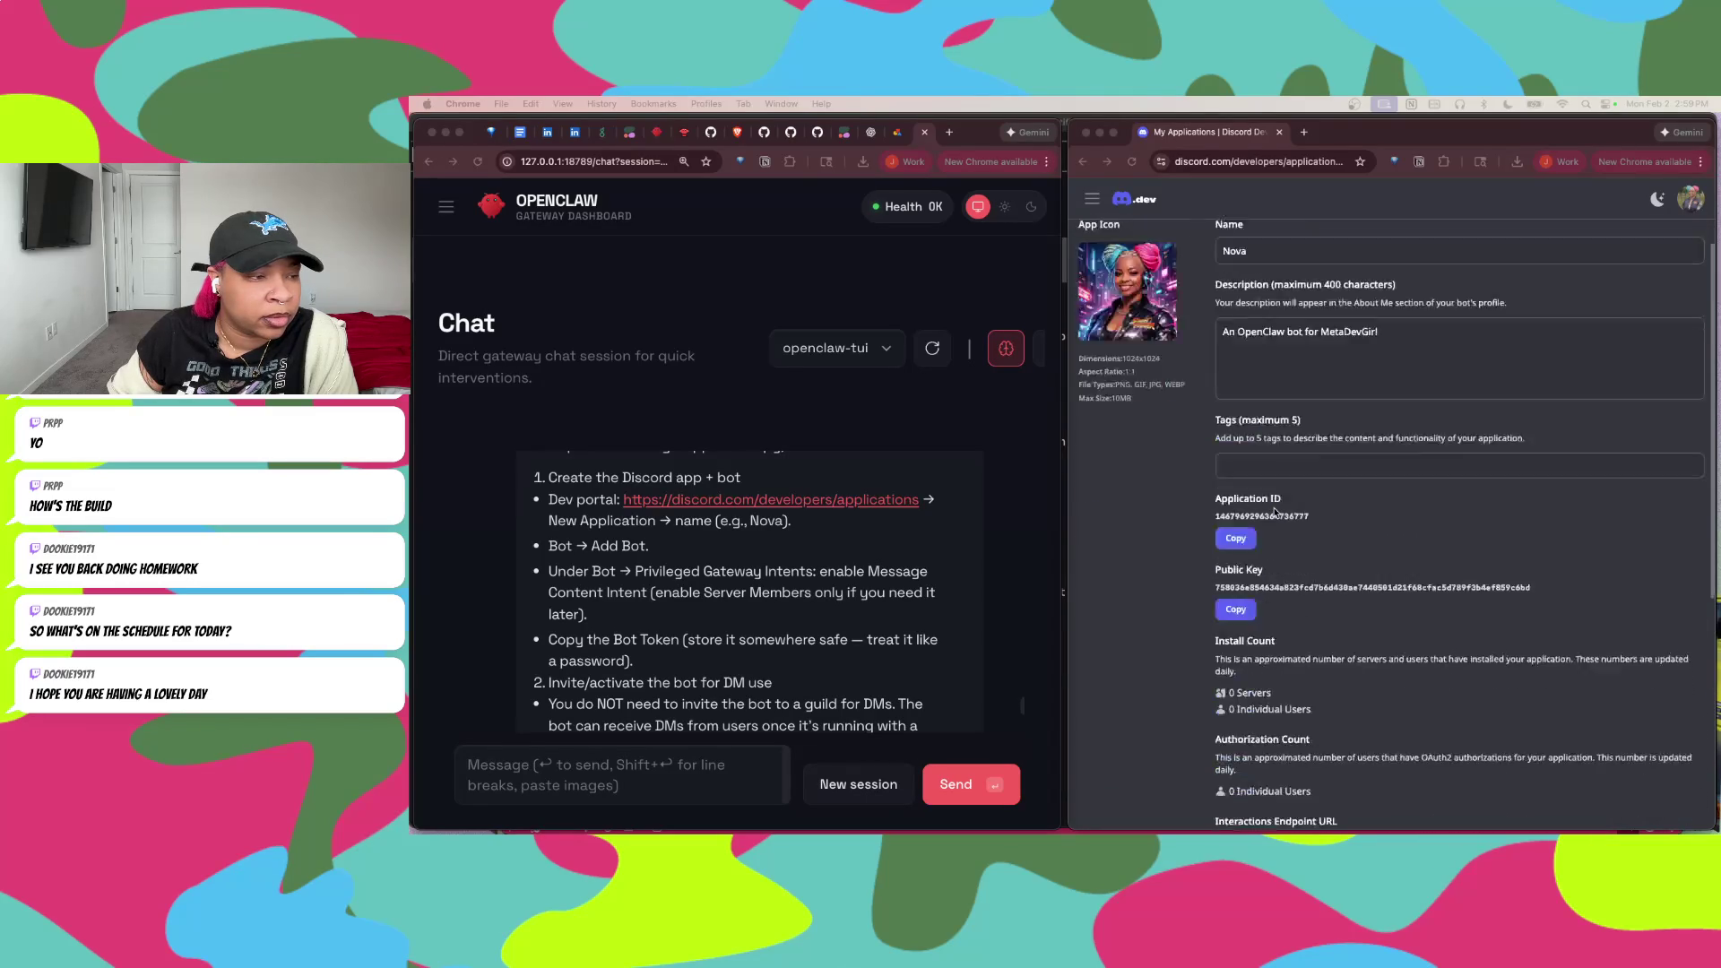
pyautogui.click(1092, 196)
pyautogui.click(1092, 197)
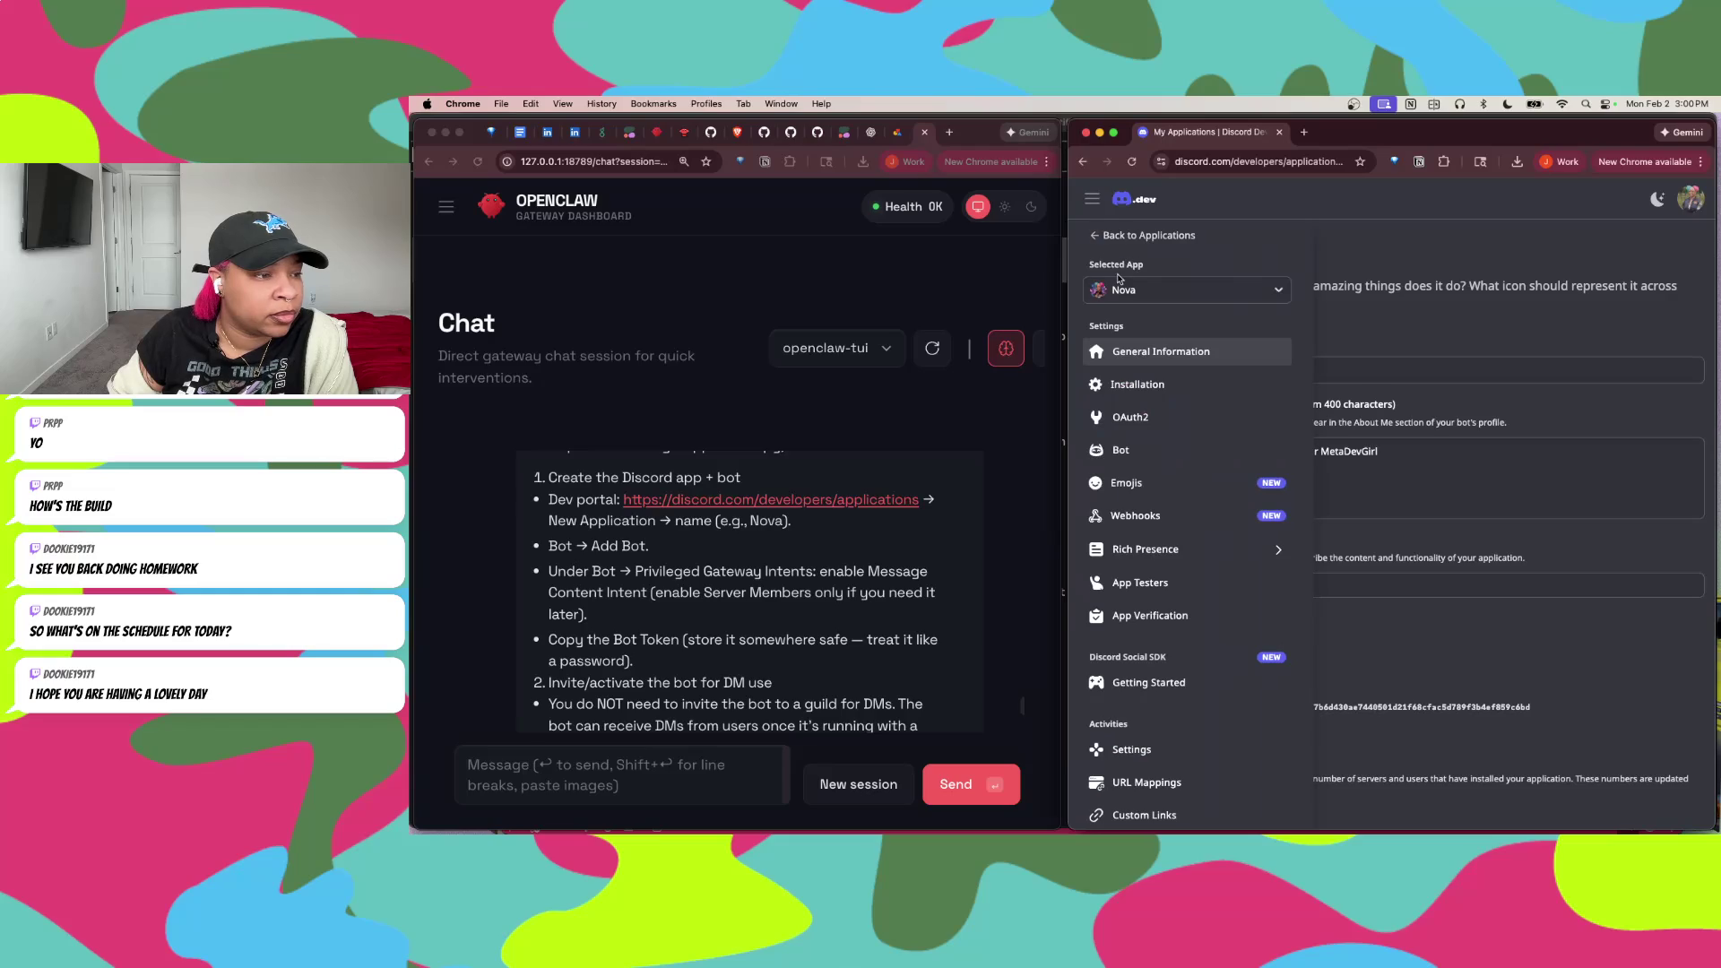
# Step: Return to Nova's Bot page, scroll to Privileged Gateway Intents and switch on Message Content Intent
pyautogui.click(1143, 451)
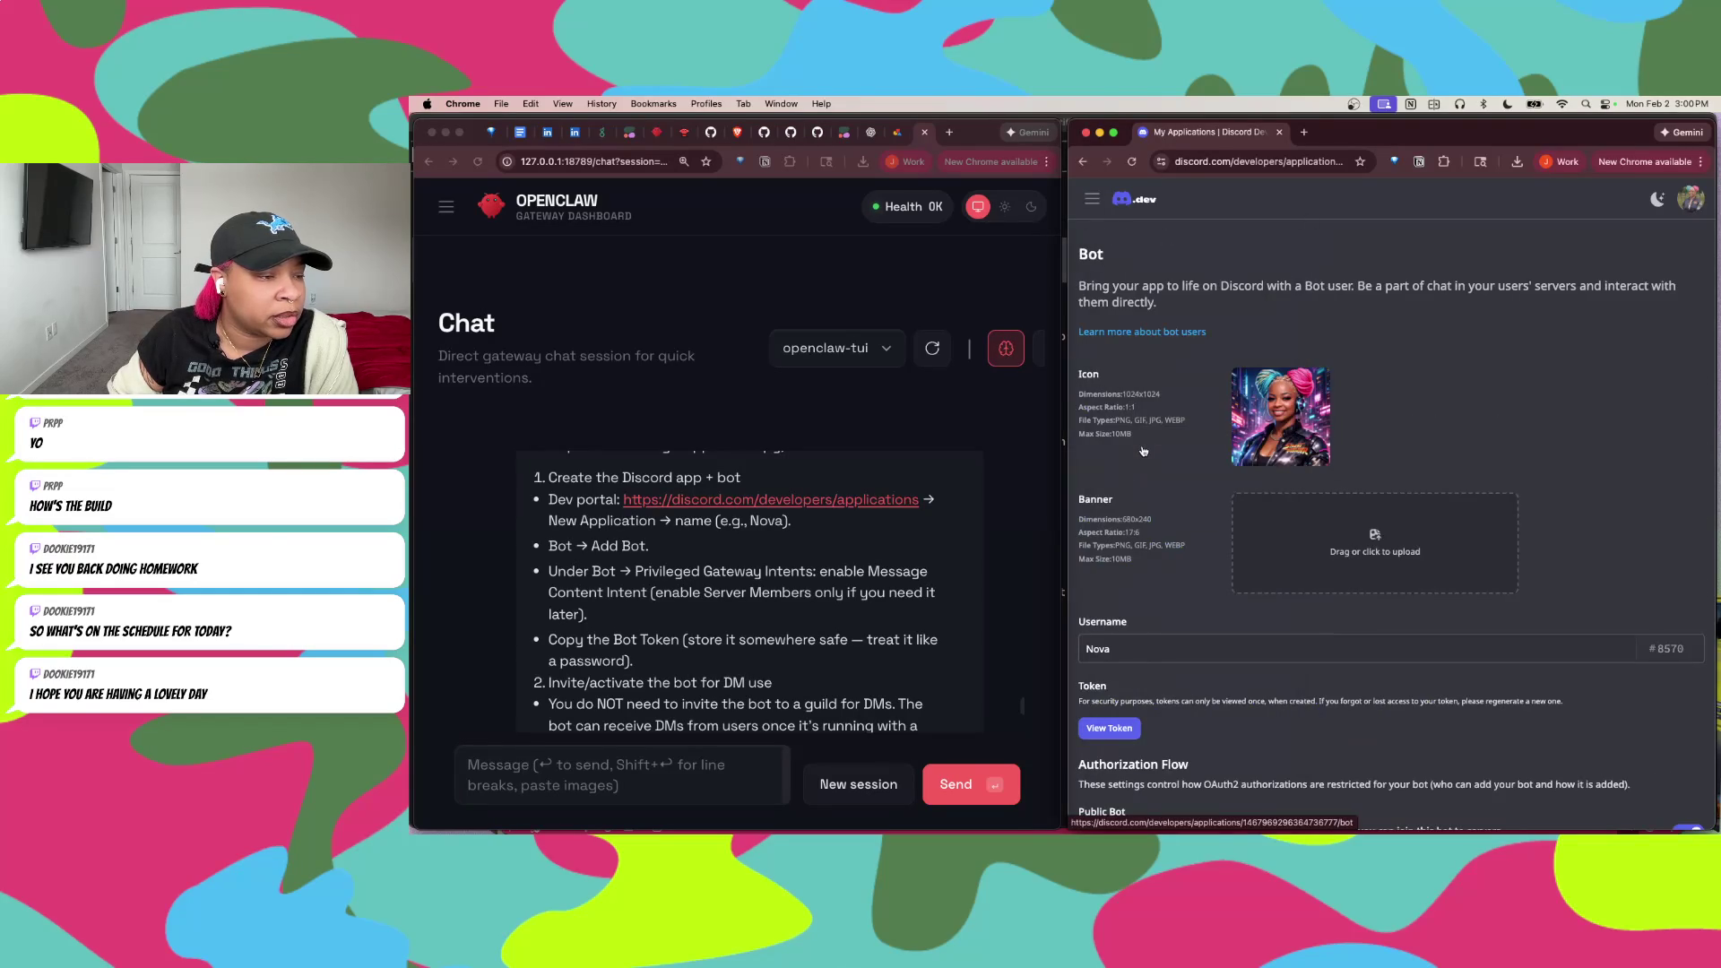
pyautogui.scroll(-2, 1148, 484)
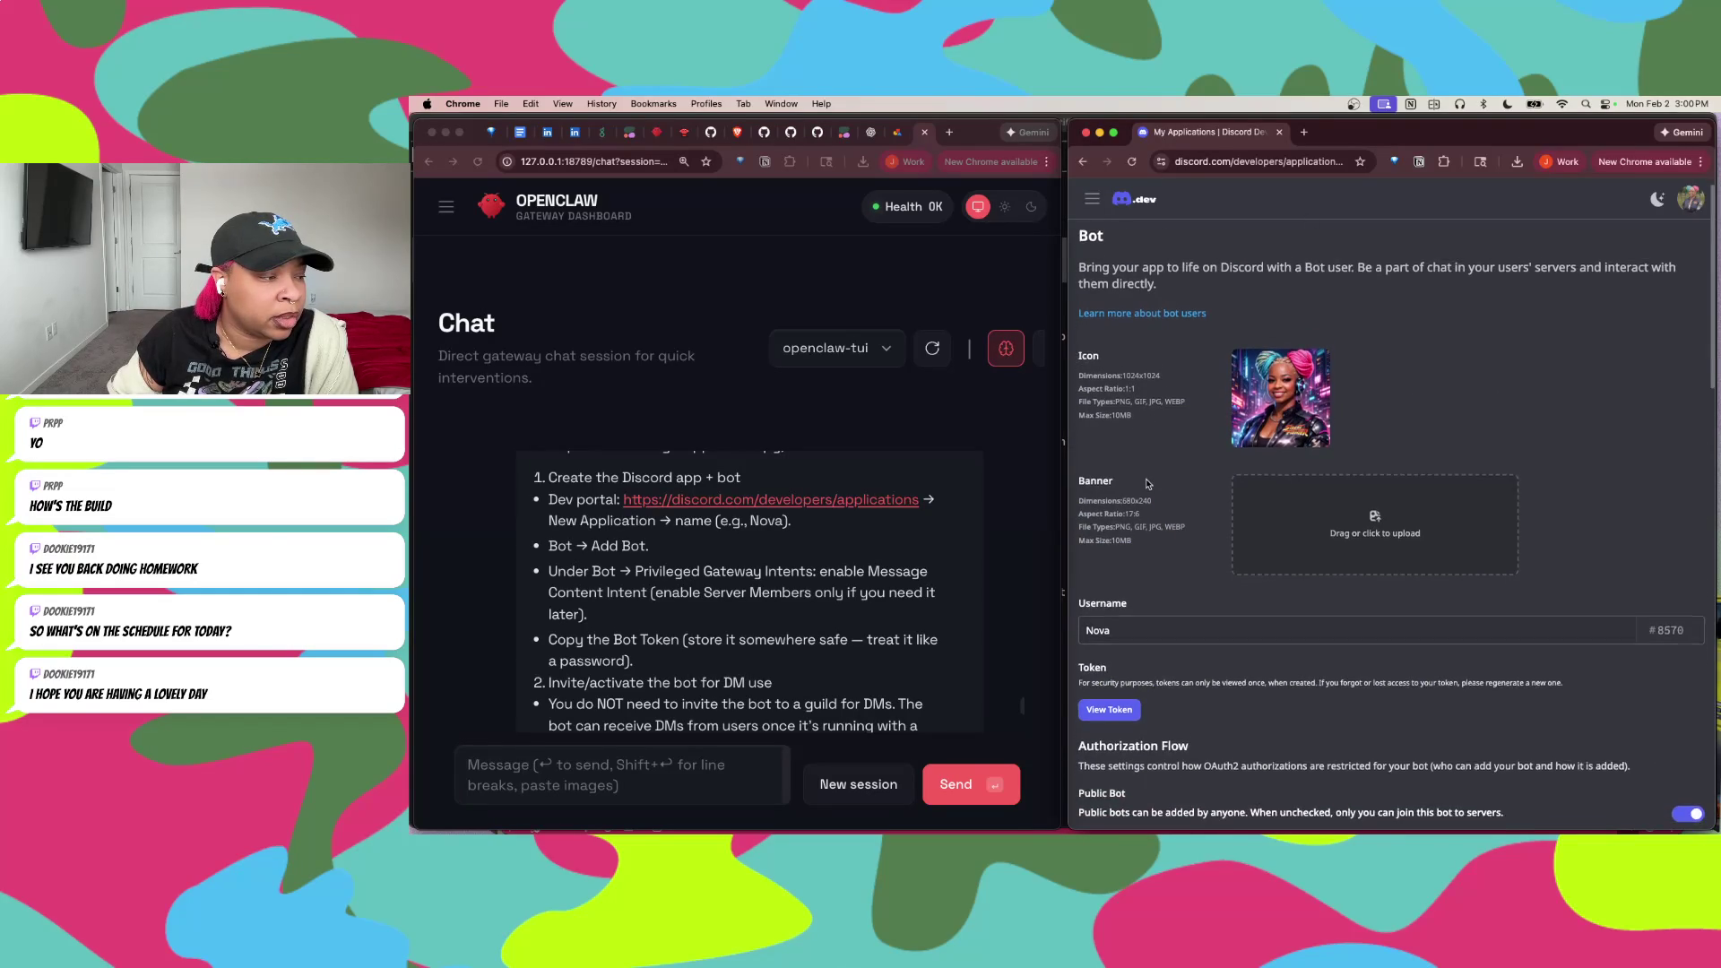
pyautogui.scroll(-2, 1148, 484)
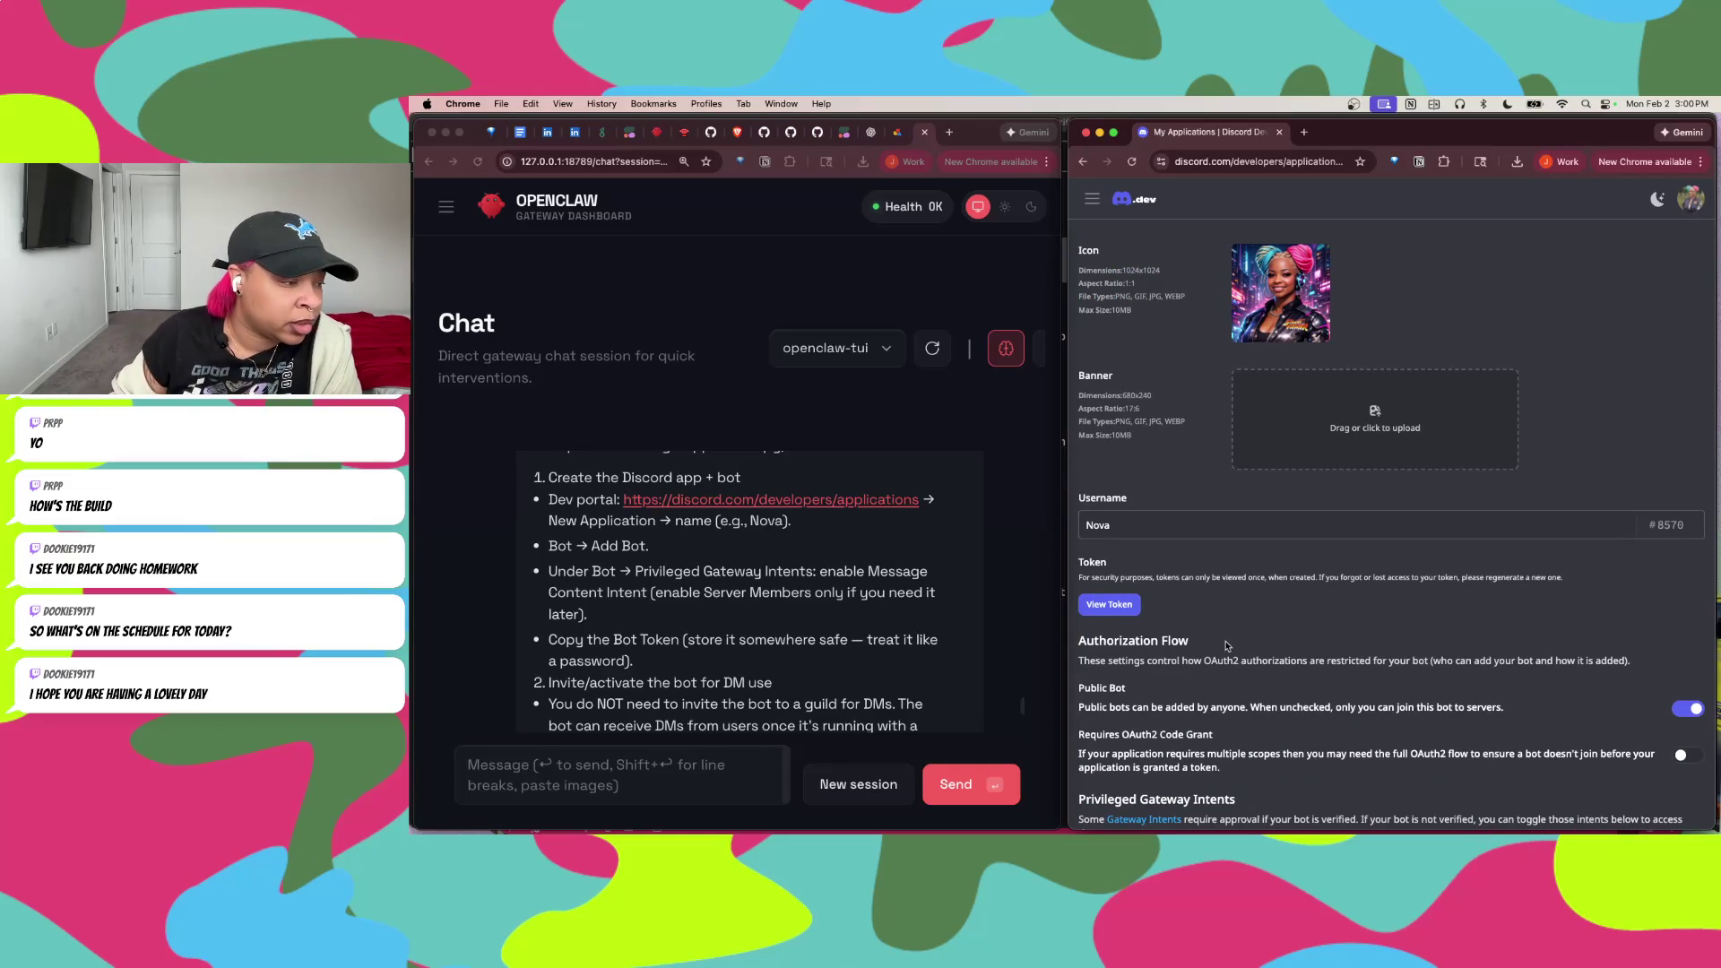
pyautogui.scroll(-3, 1230, 675)
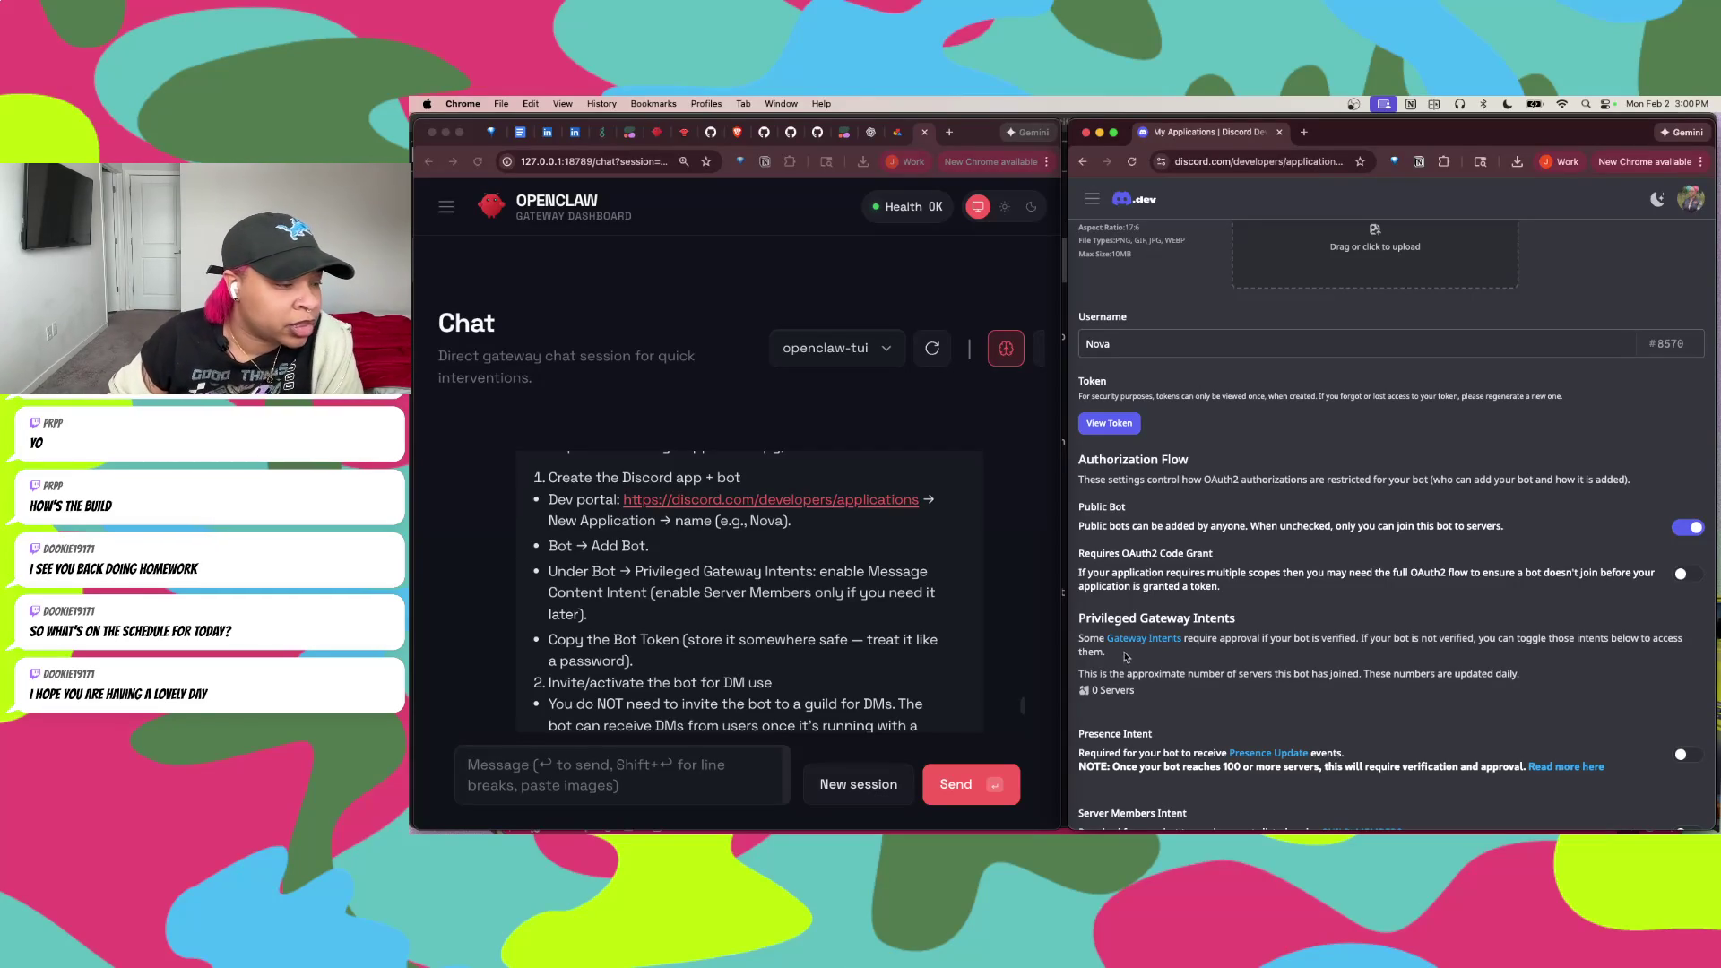
pyautogui.scroll(-3, 1220, 662)
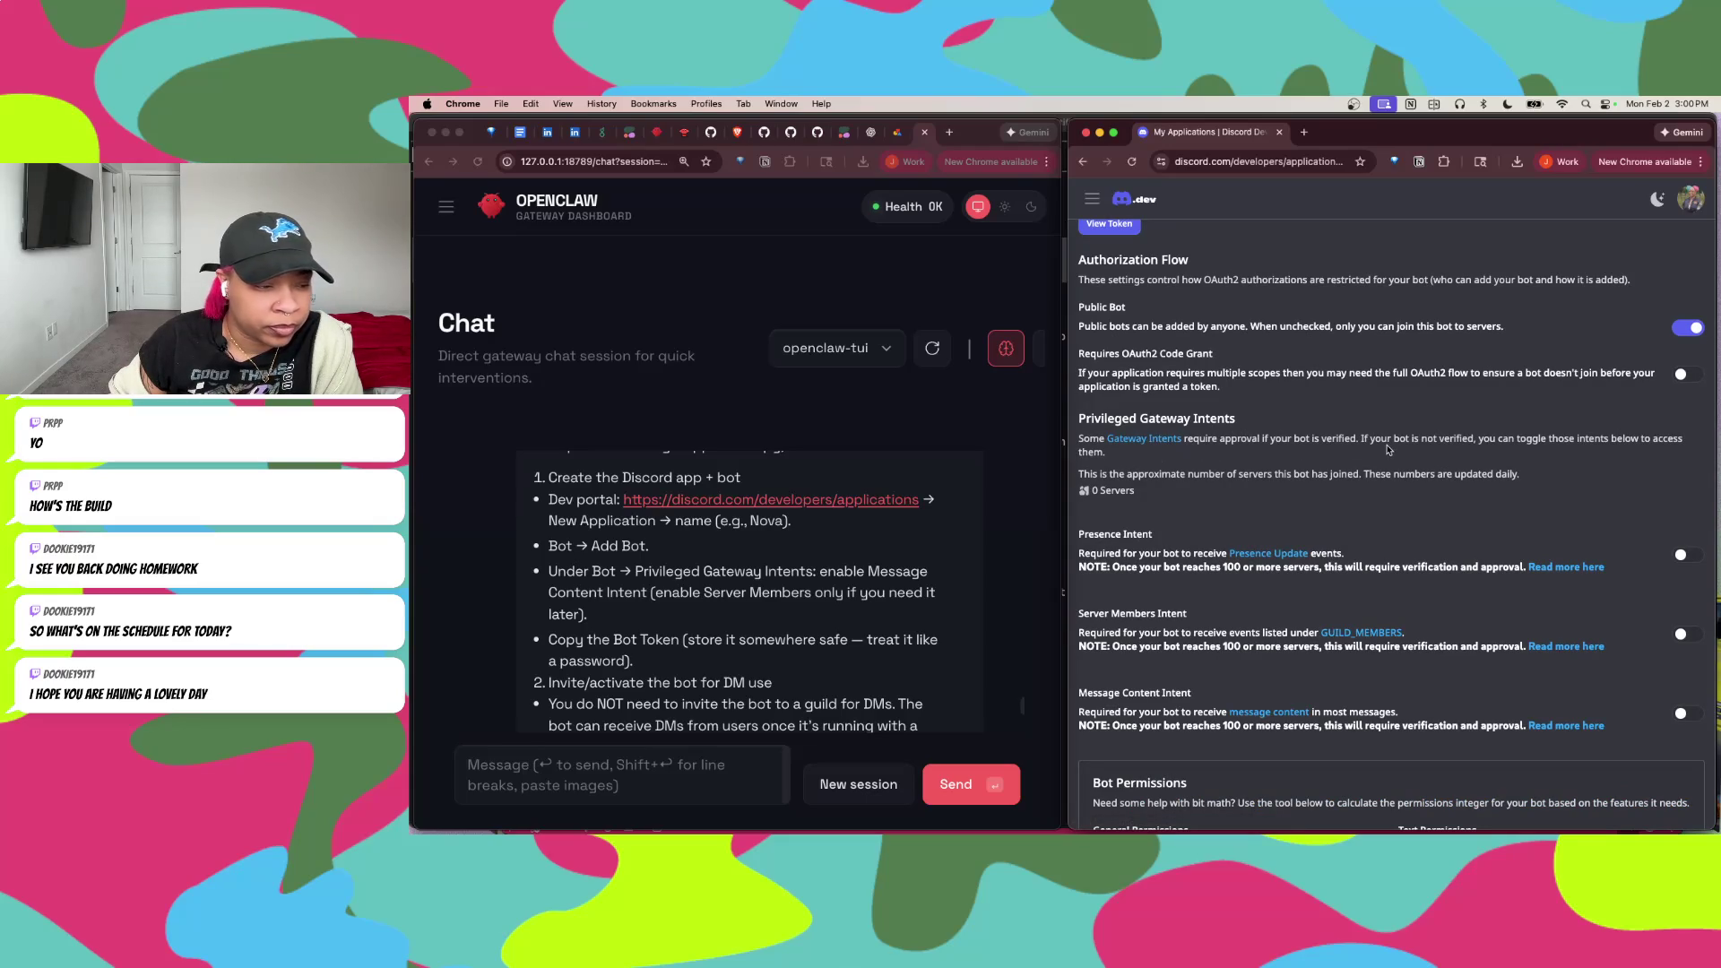
pyautogui.scroll(-2, 1165, 584)
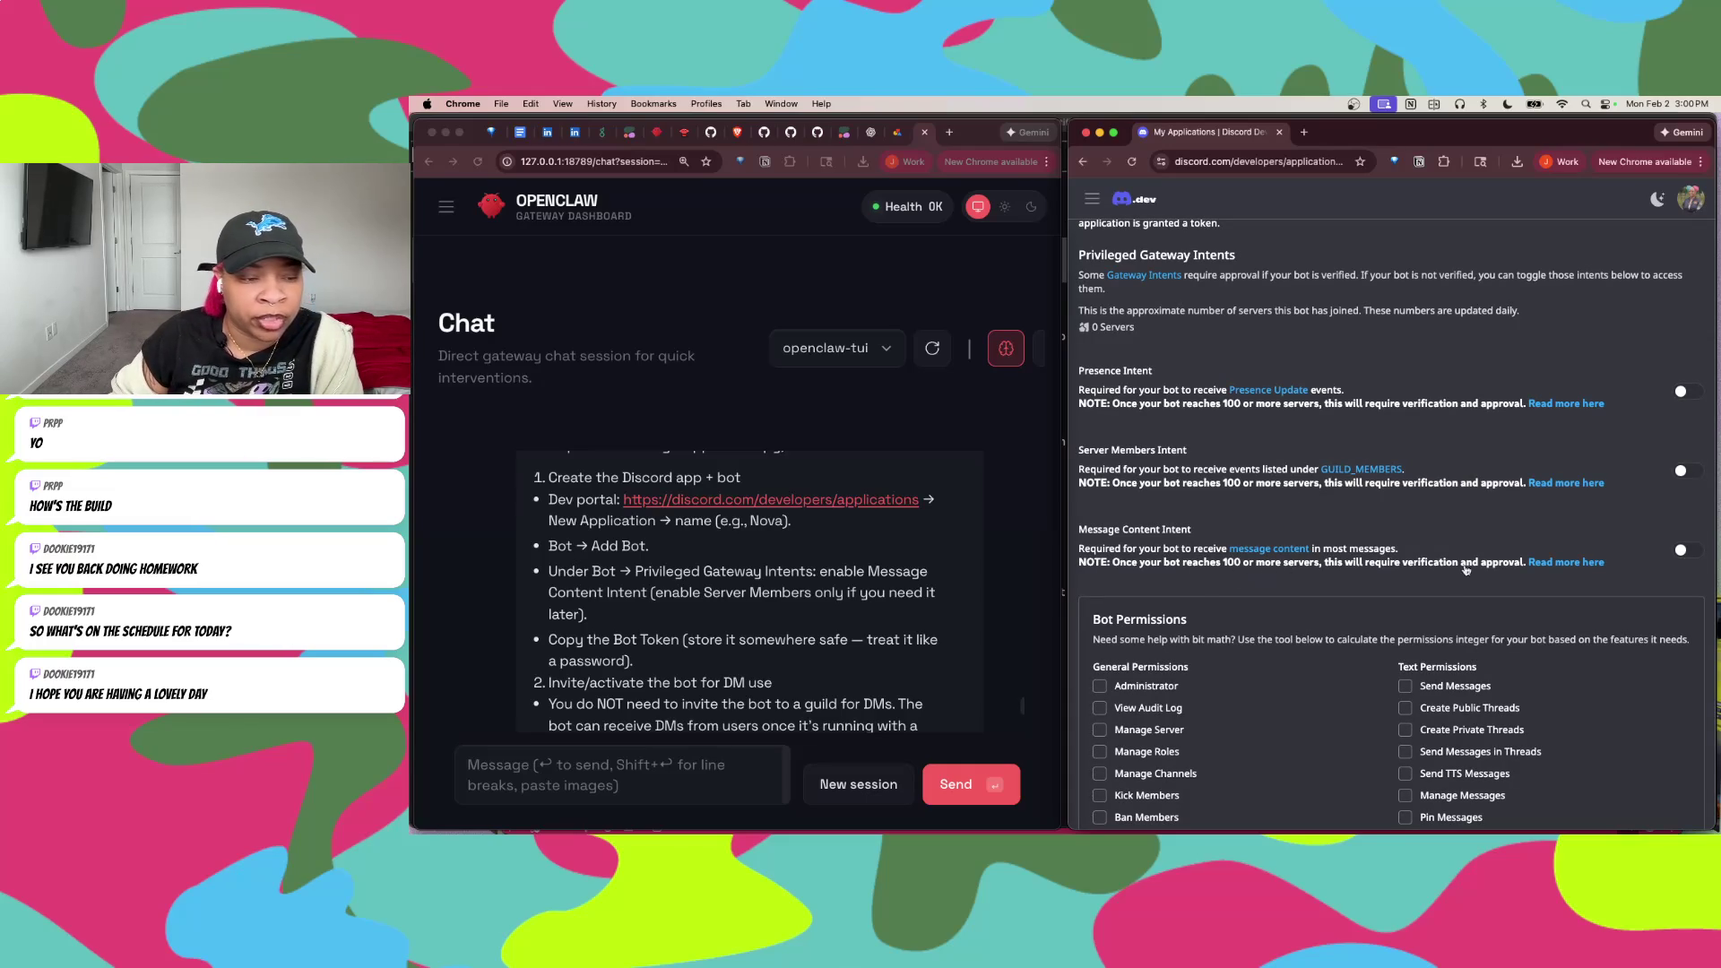
pyautogui.click(1685, 552)
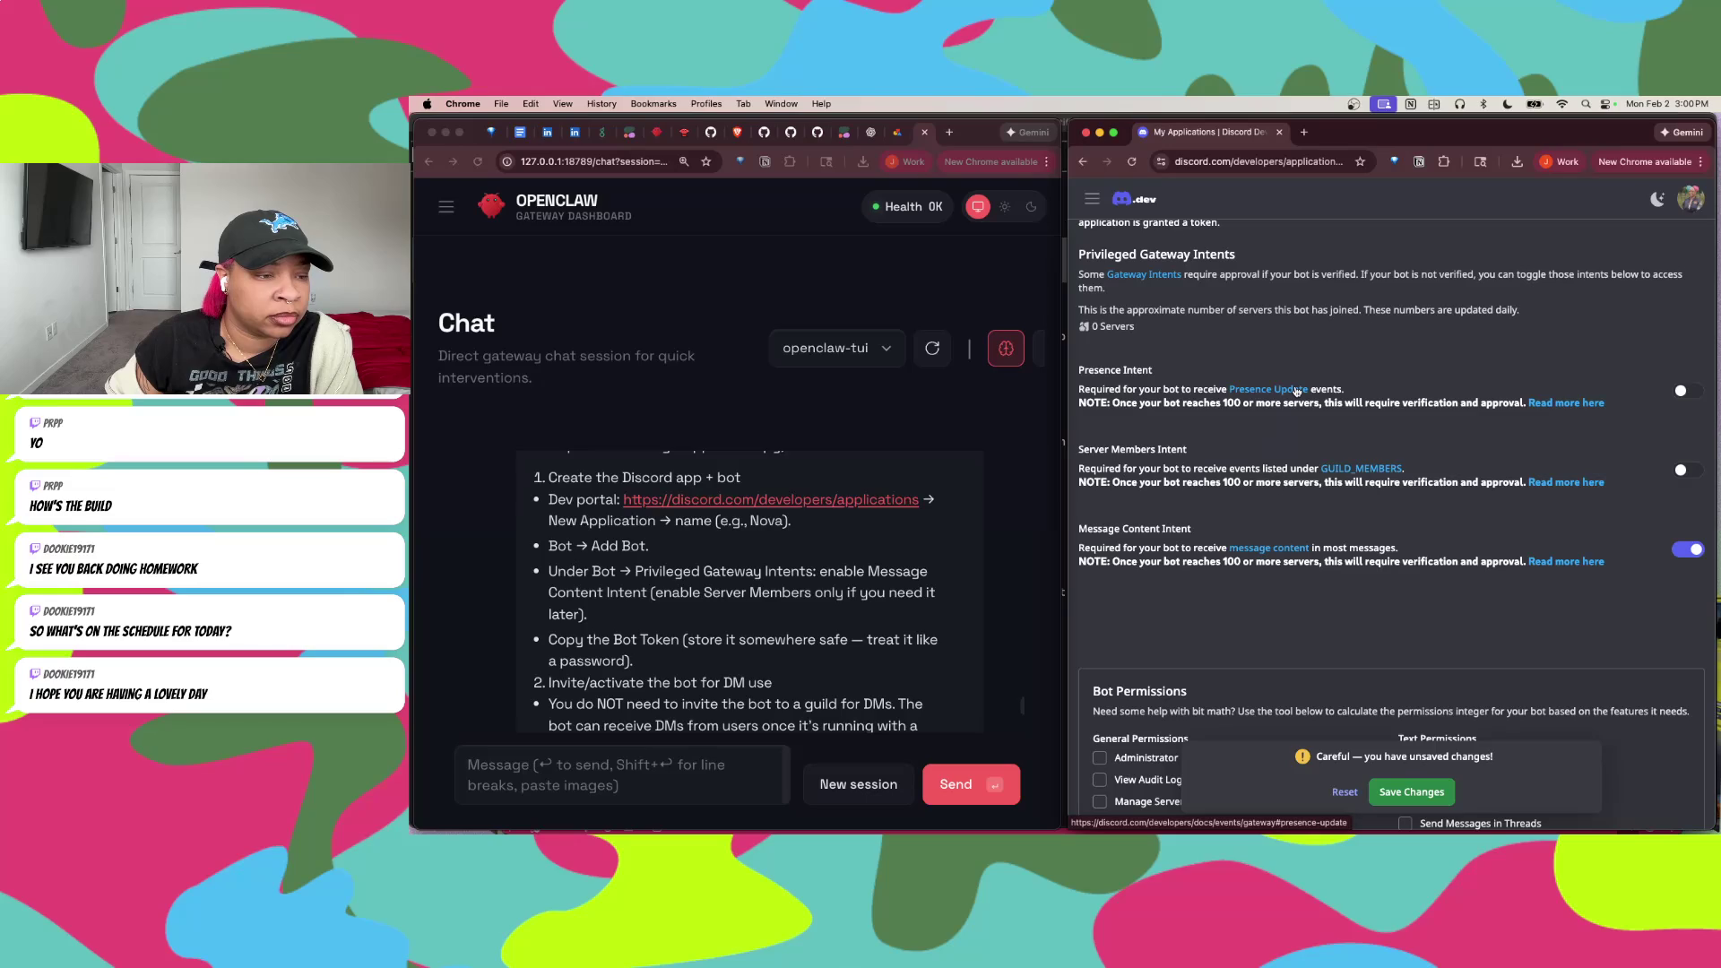
# Step: Check that Message Content Intent is on, still unsaved, and that no bot permissions are ticked
pyautogui.scroll(1, 1296, 392)
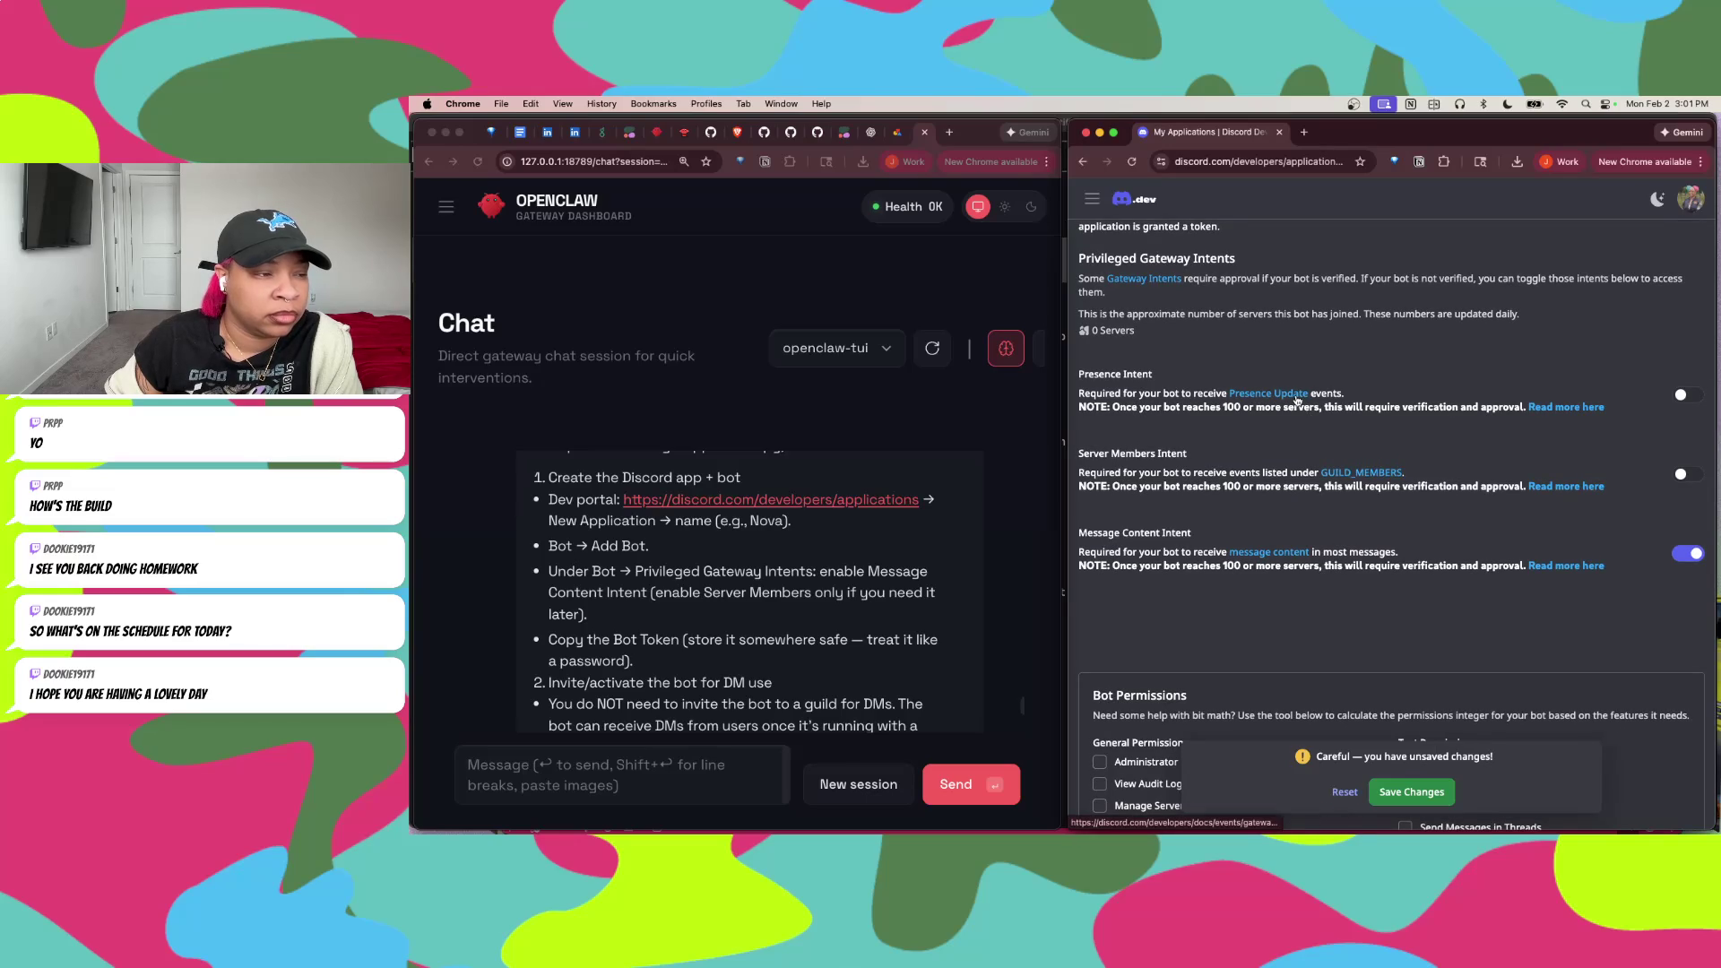
pyautogui.scroll(-5, 1262, 481)
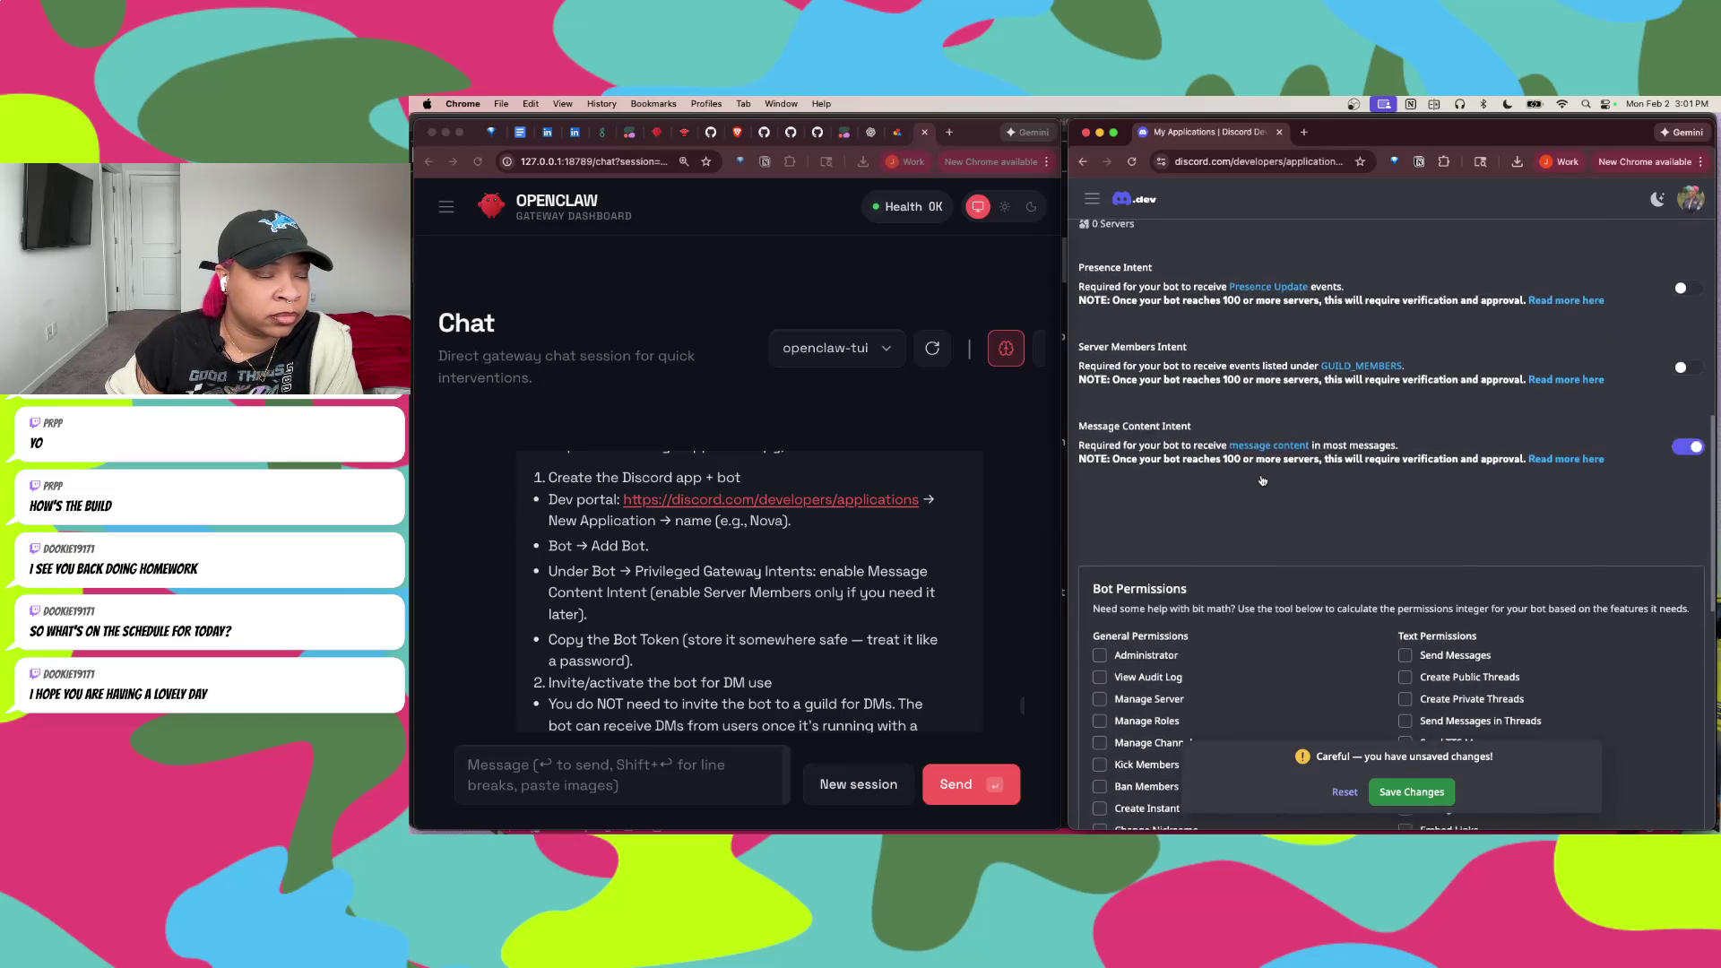
pyautogui.scroll(-3, 1262, 481)
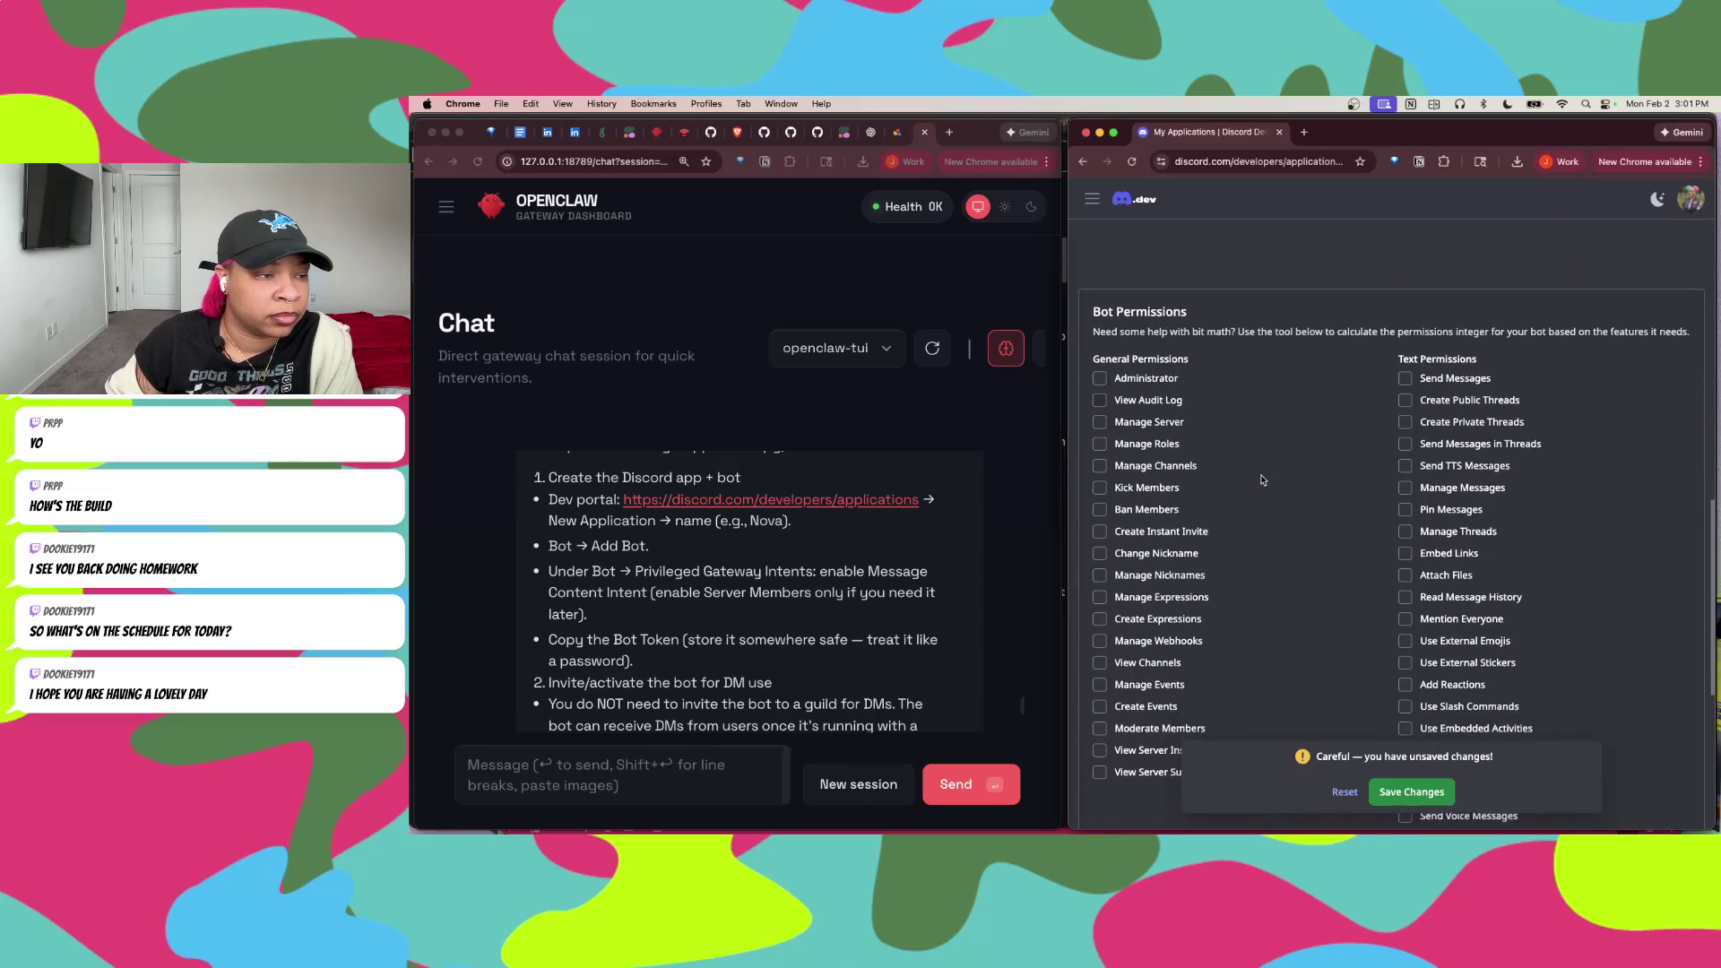
pyautogui.scroll(-1, 1262, 481)
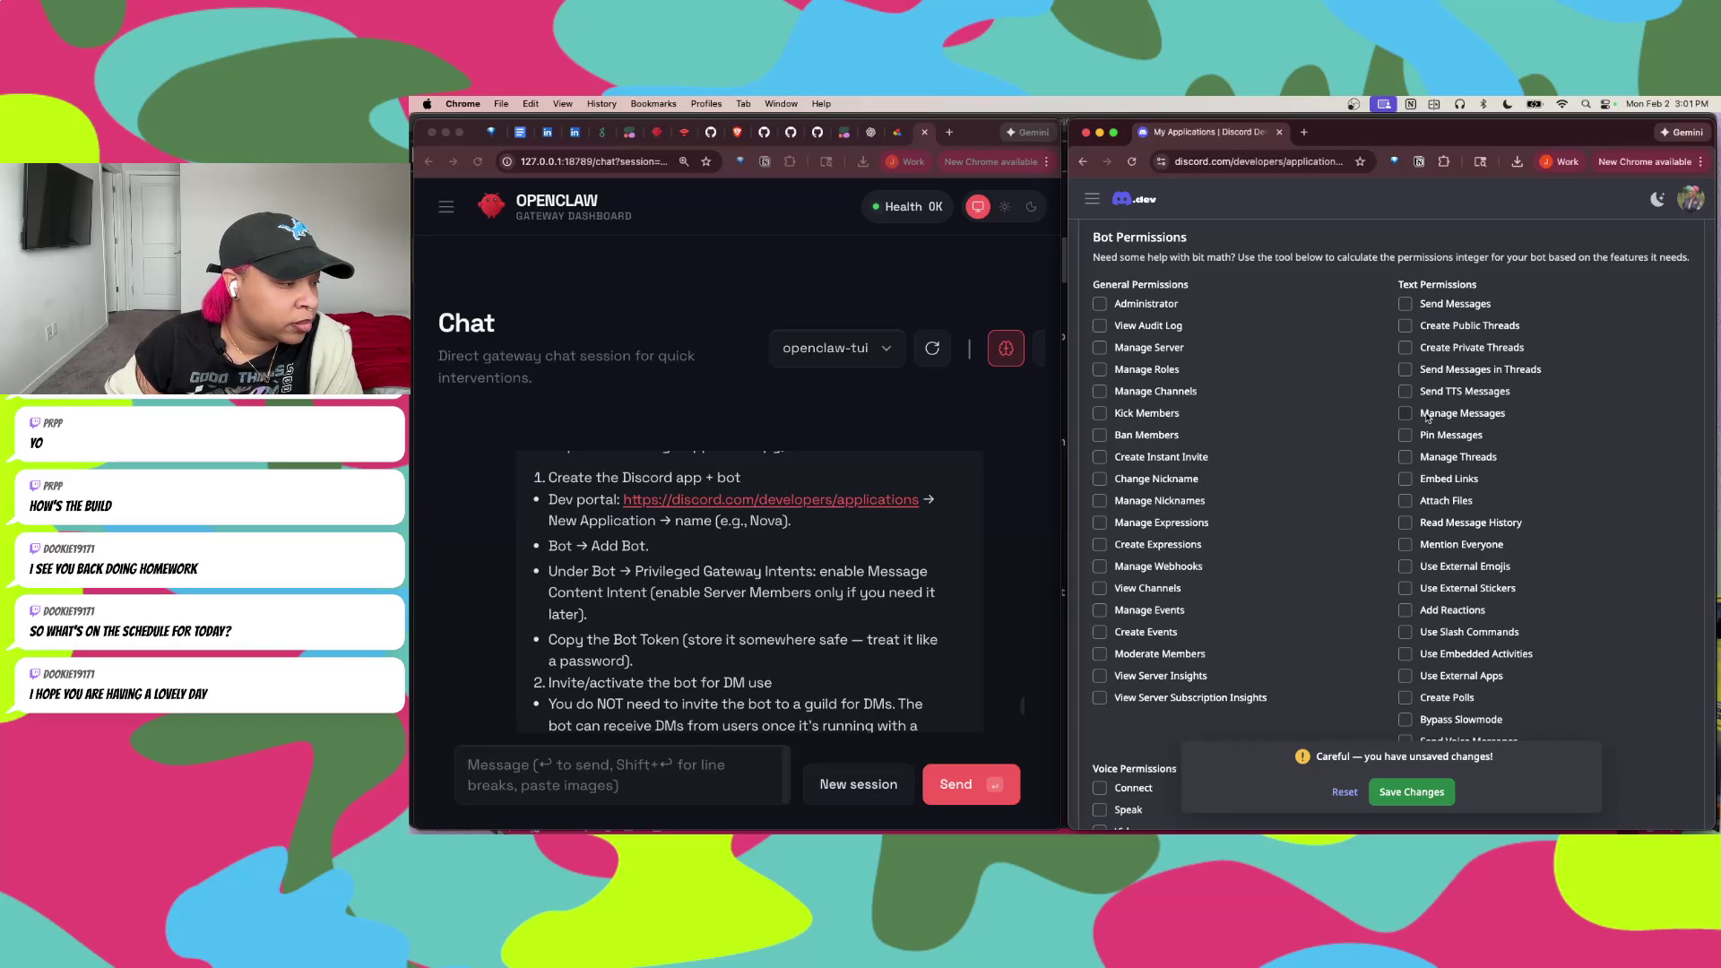
pyautogui.scroll(-4, 1427, 417)
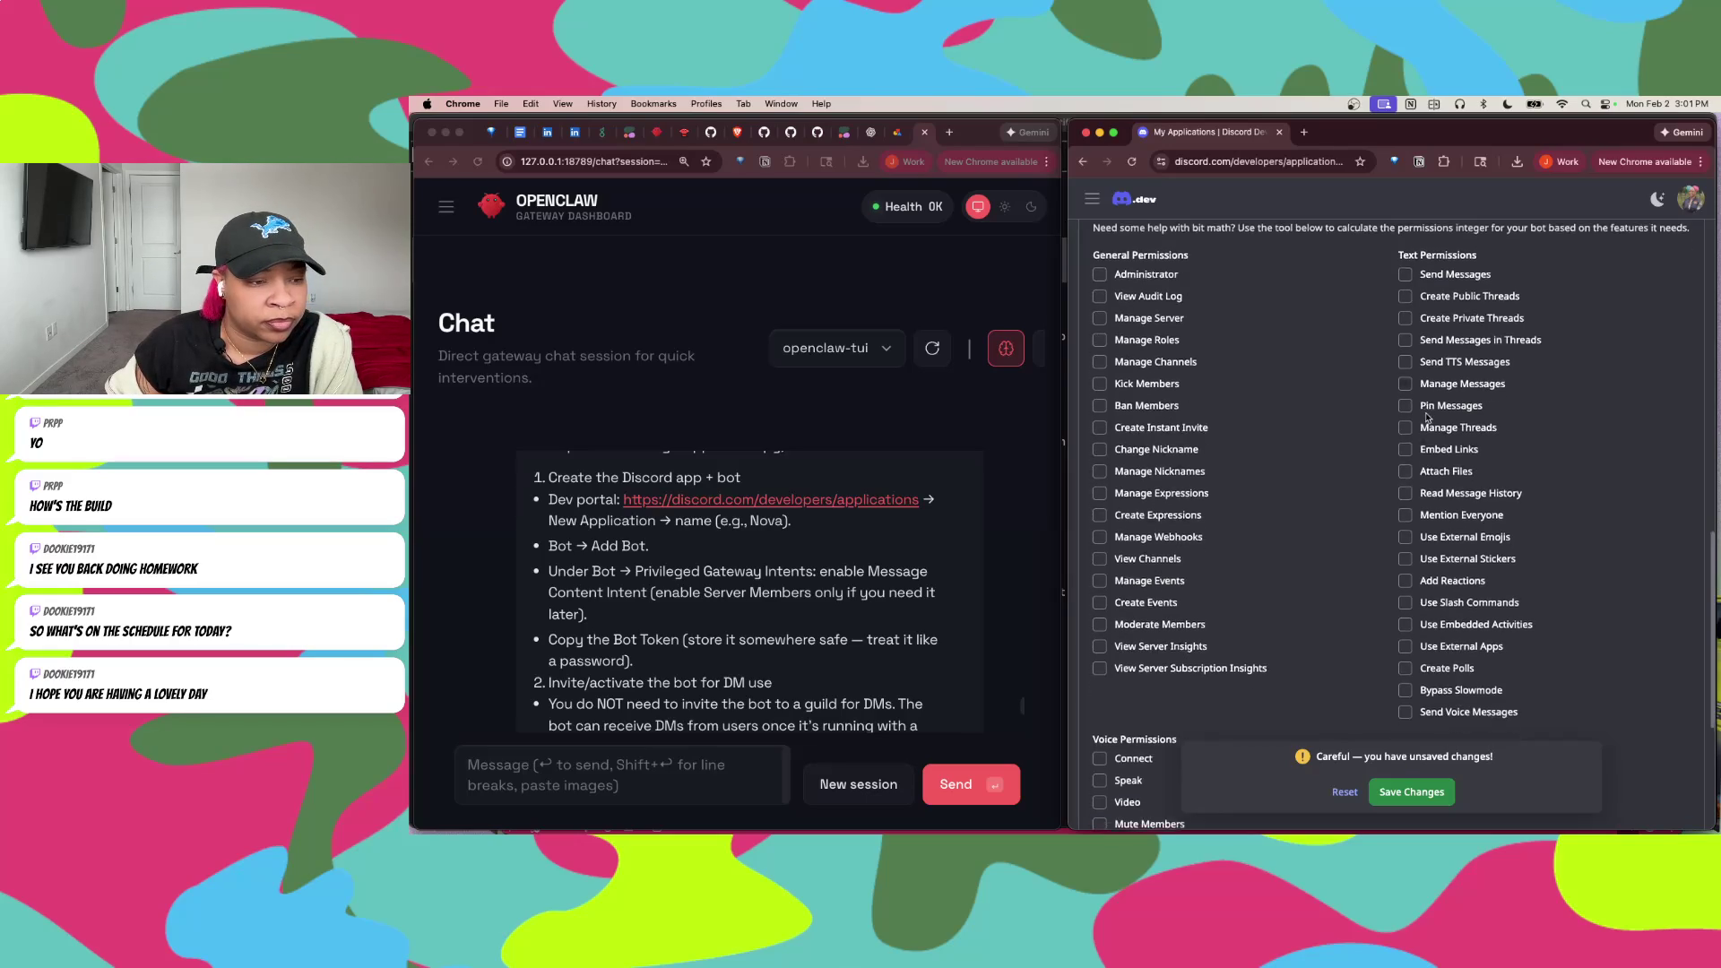
pyautogui.scroll(-3, 1427, 418)
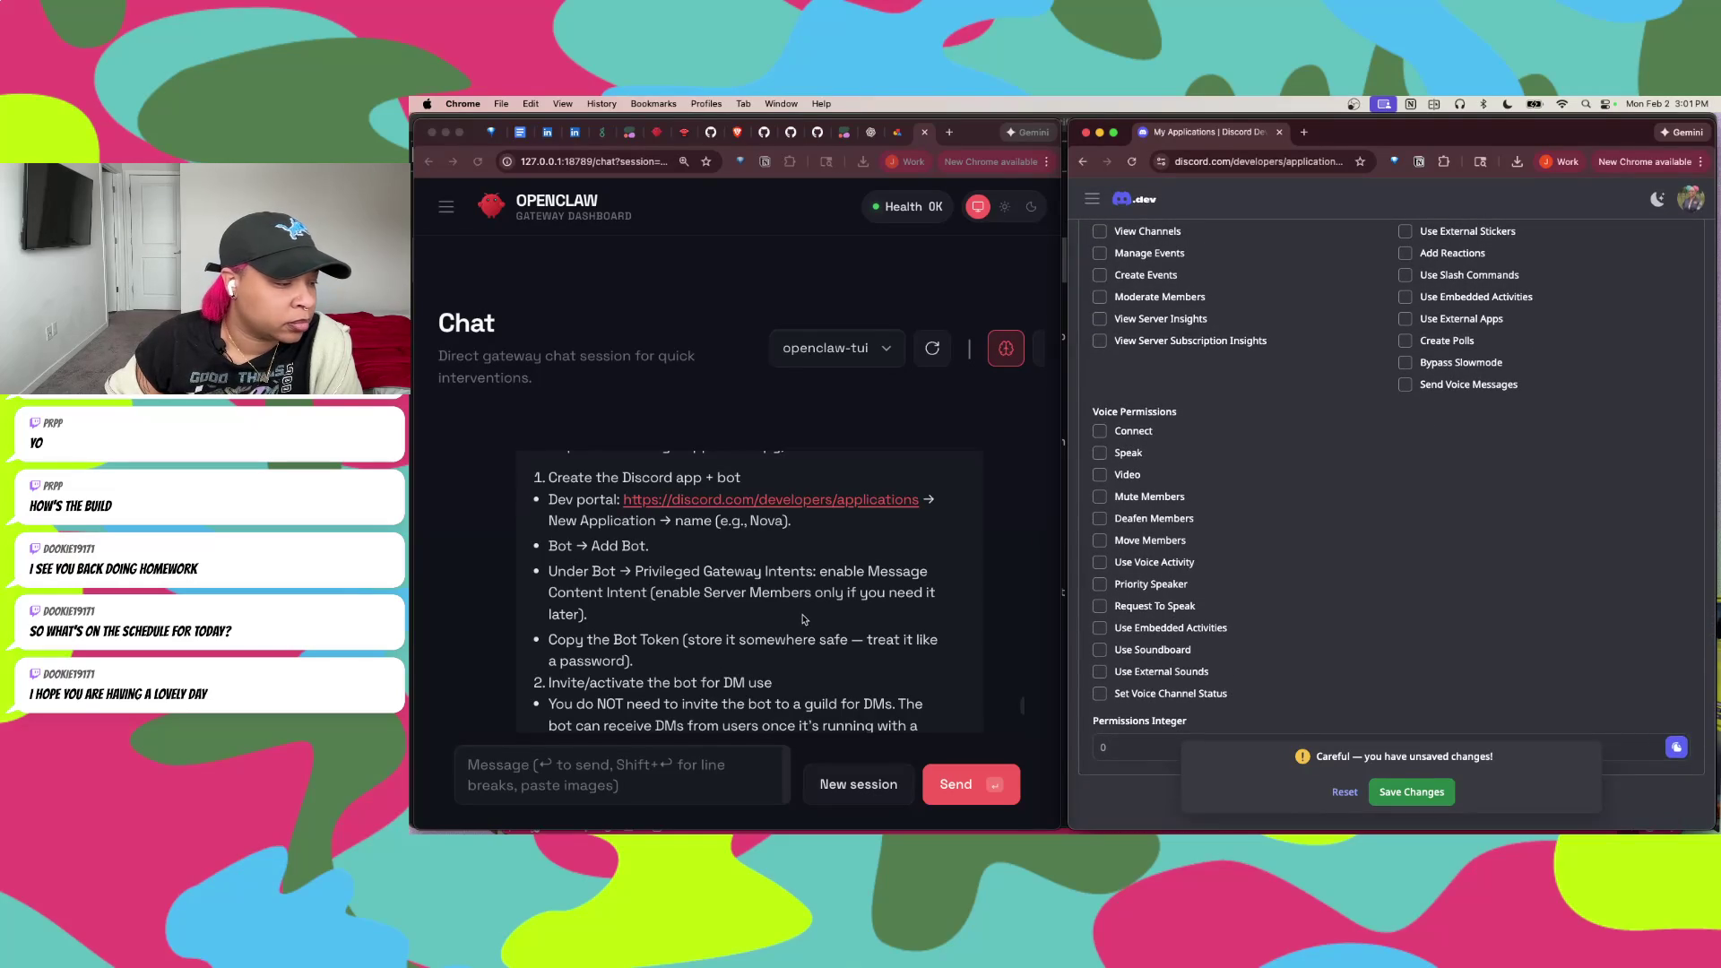
pyautogui.scroll(-3, 811, 582)
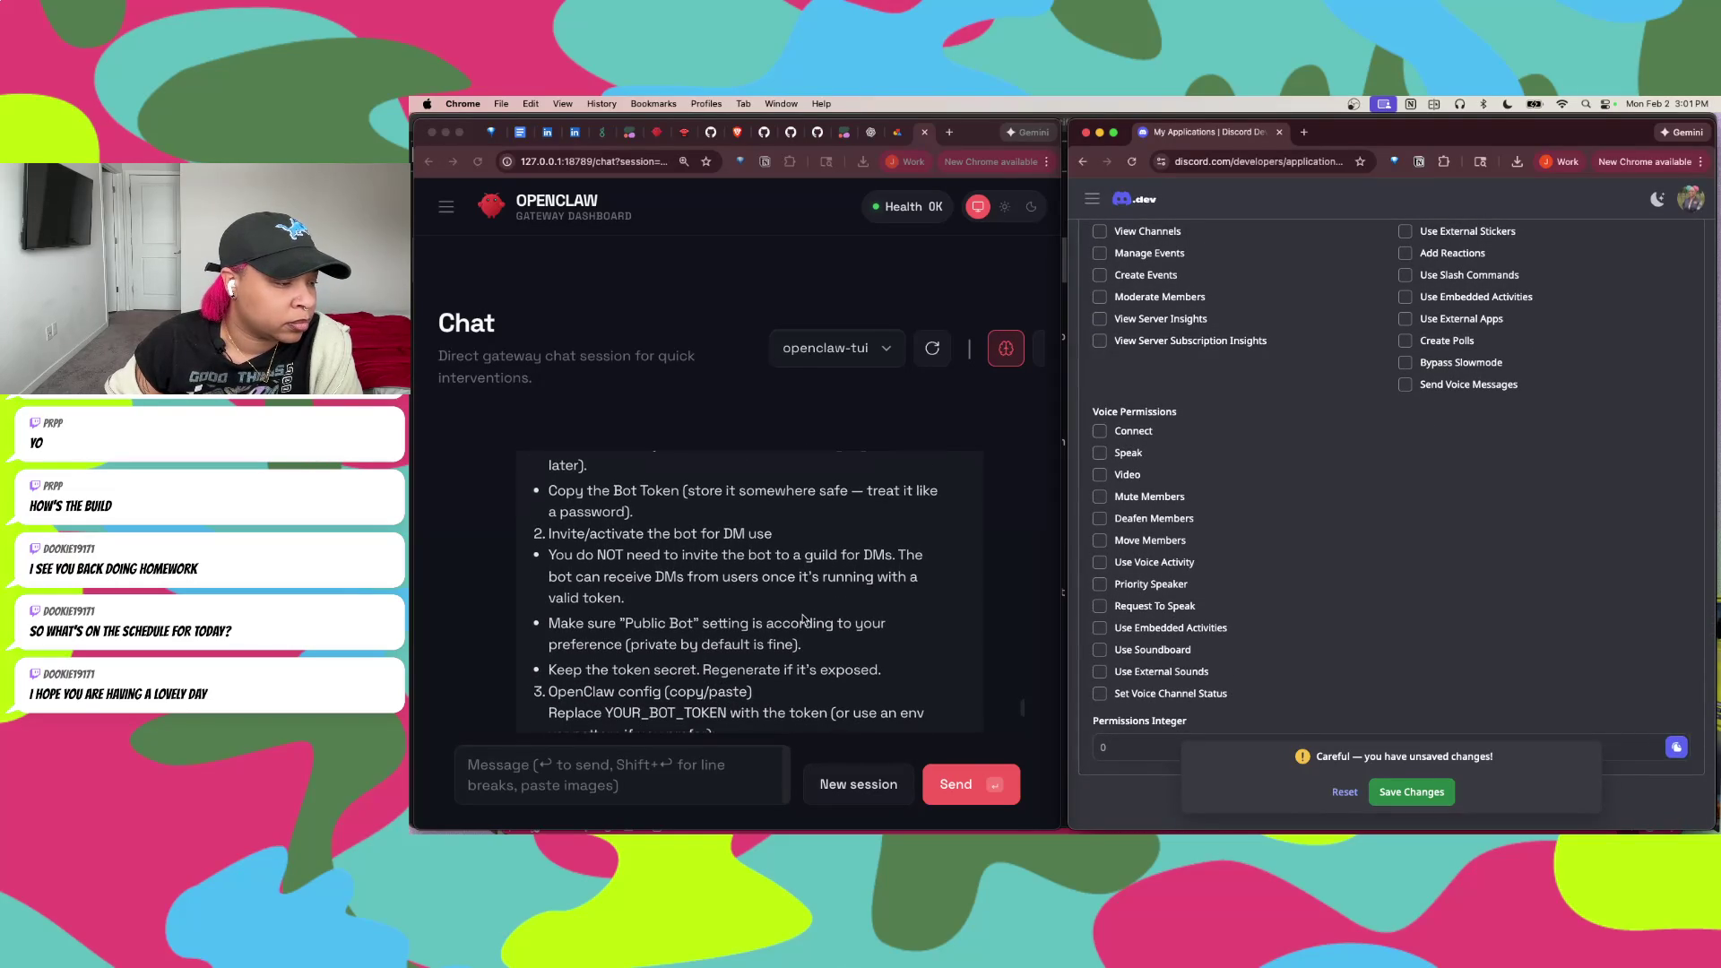
pyautogui.scroll(-2, 804, 618)
pyautogui.scroll(-2, 804, 618)
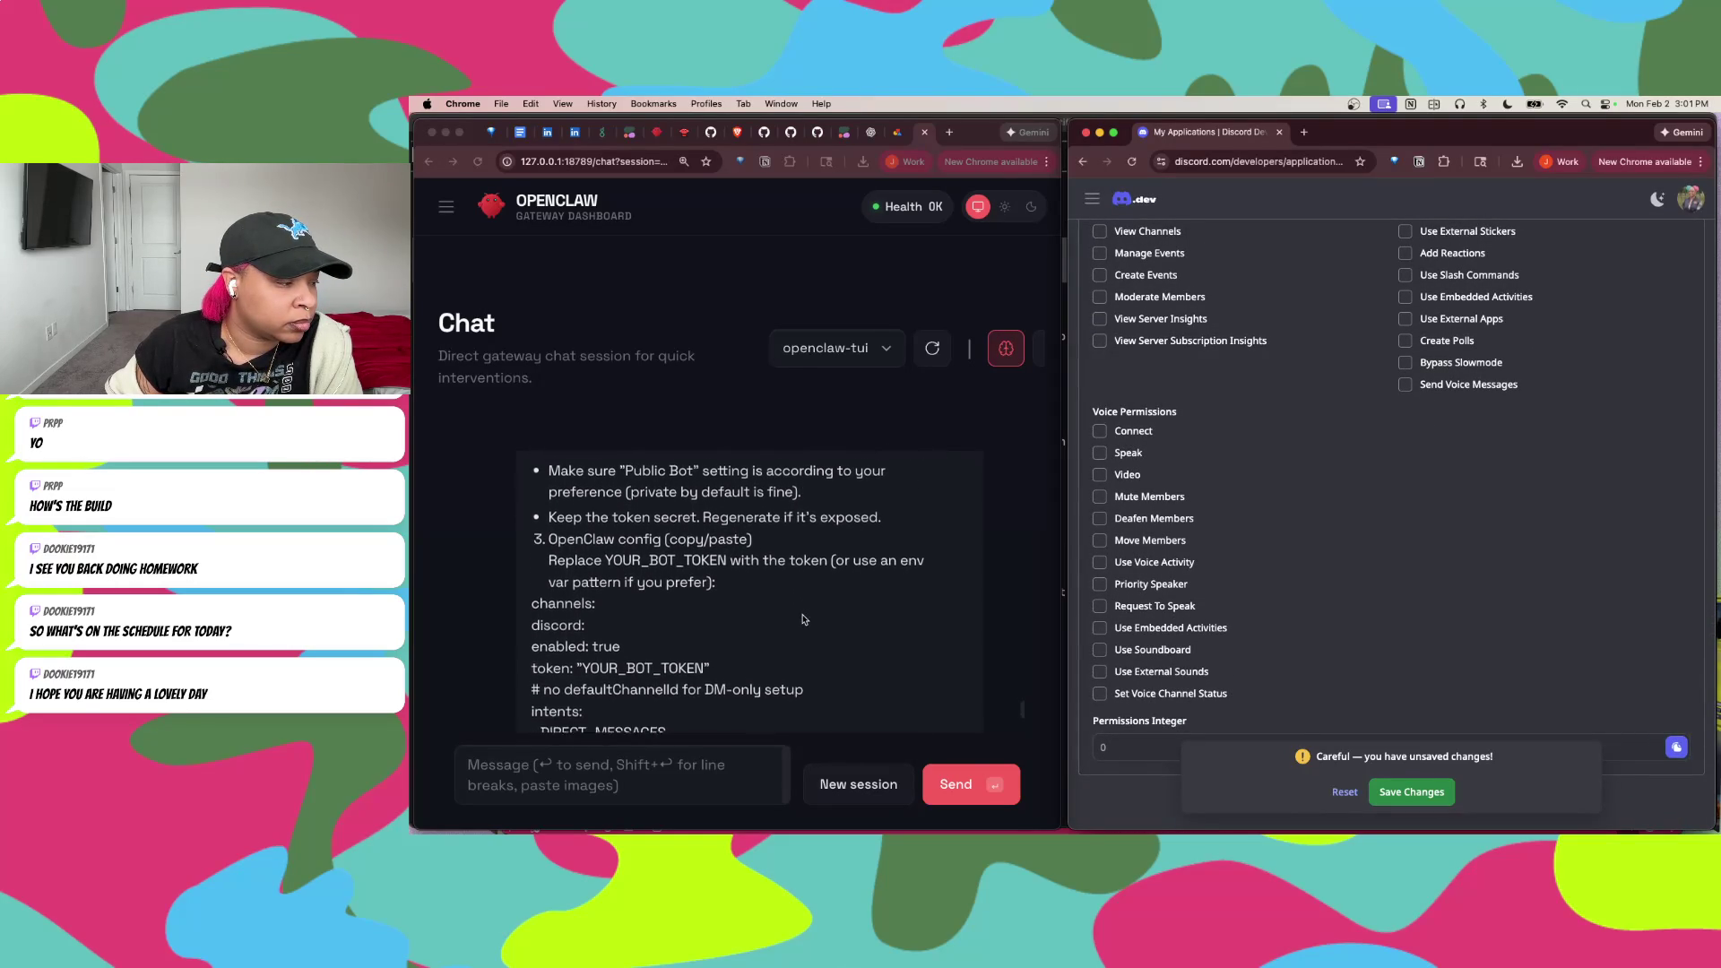
pyautogui.scroll(-3, 804, 619)
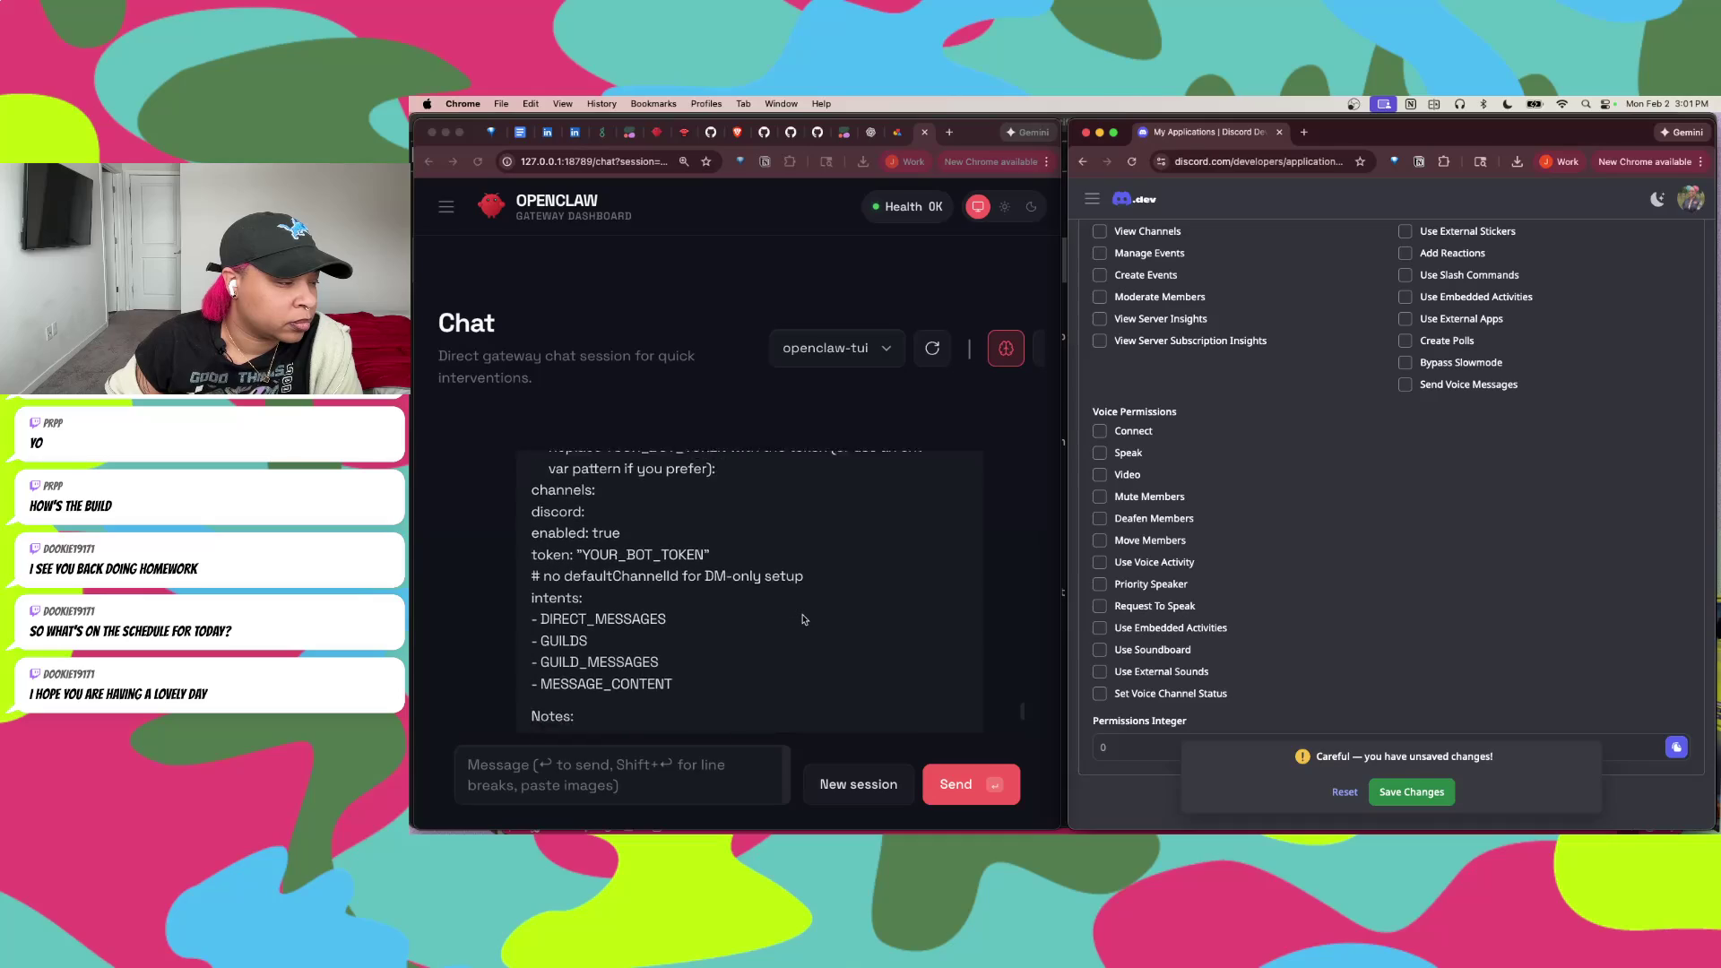
pyautogui.scroll(-3, 805, 618)
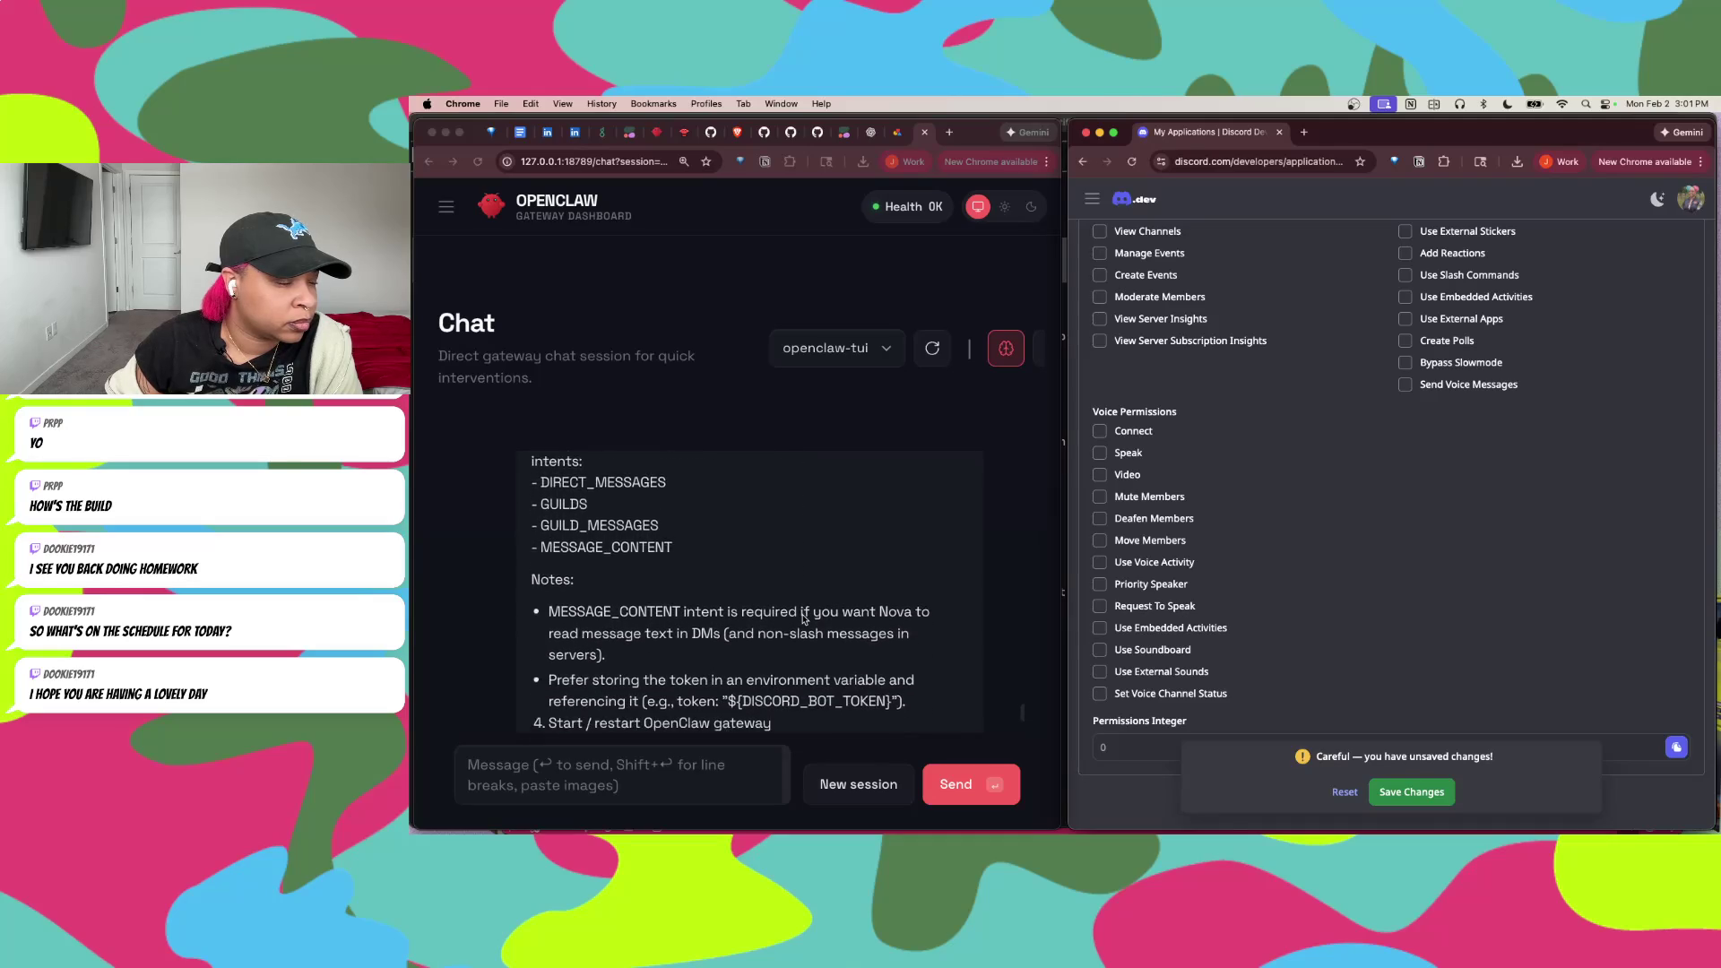
pyautogui.scroll(-6, 804, 619)
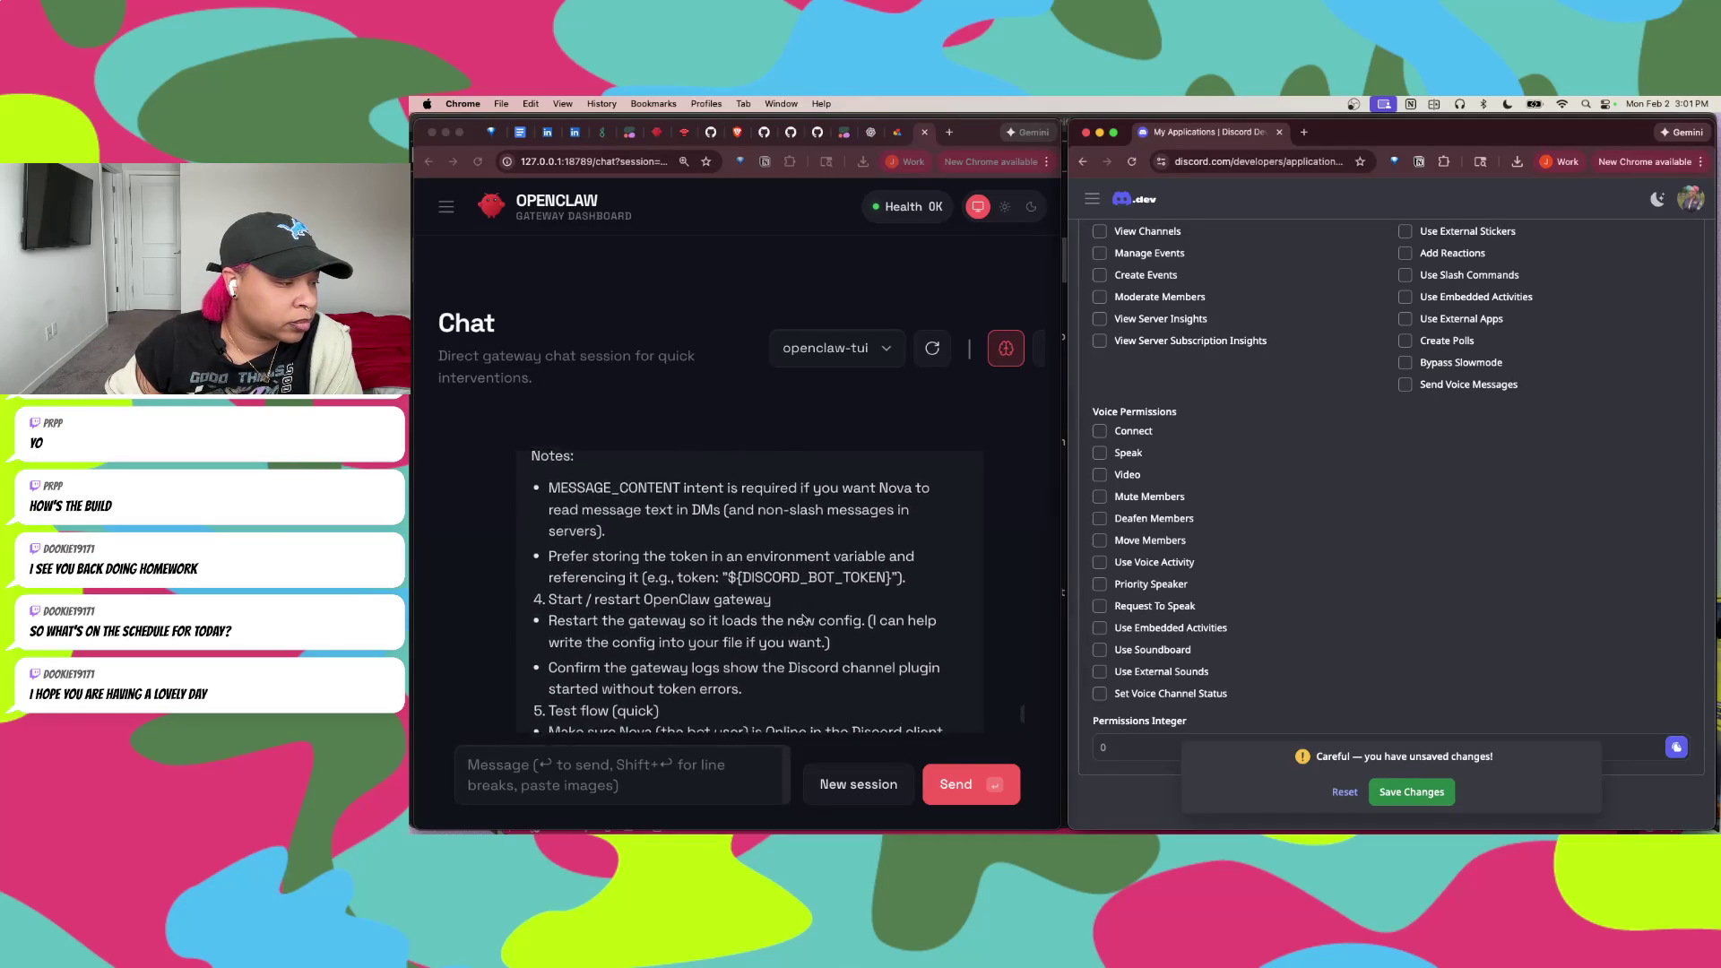
pyautogui.scroll(-3, 804, 619)
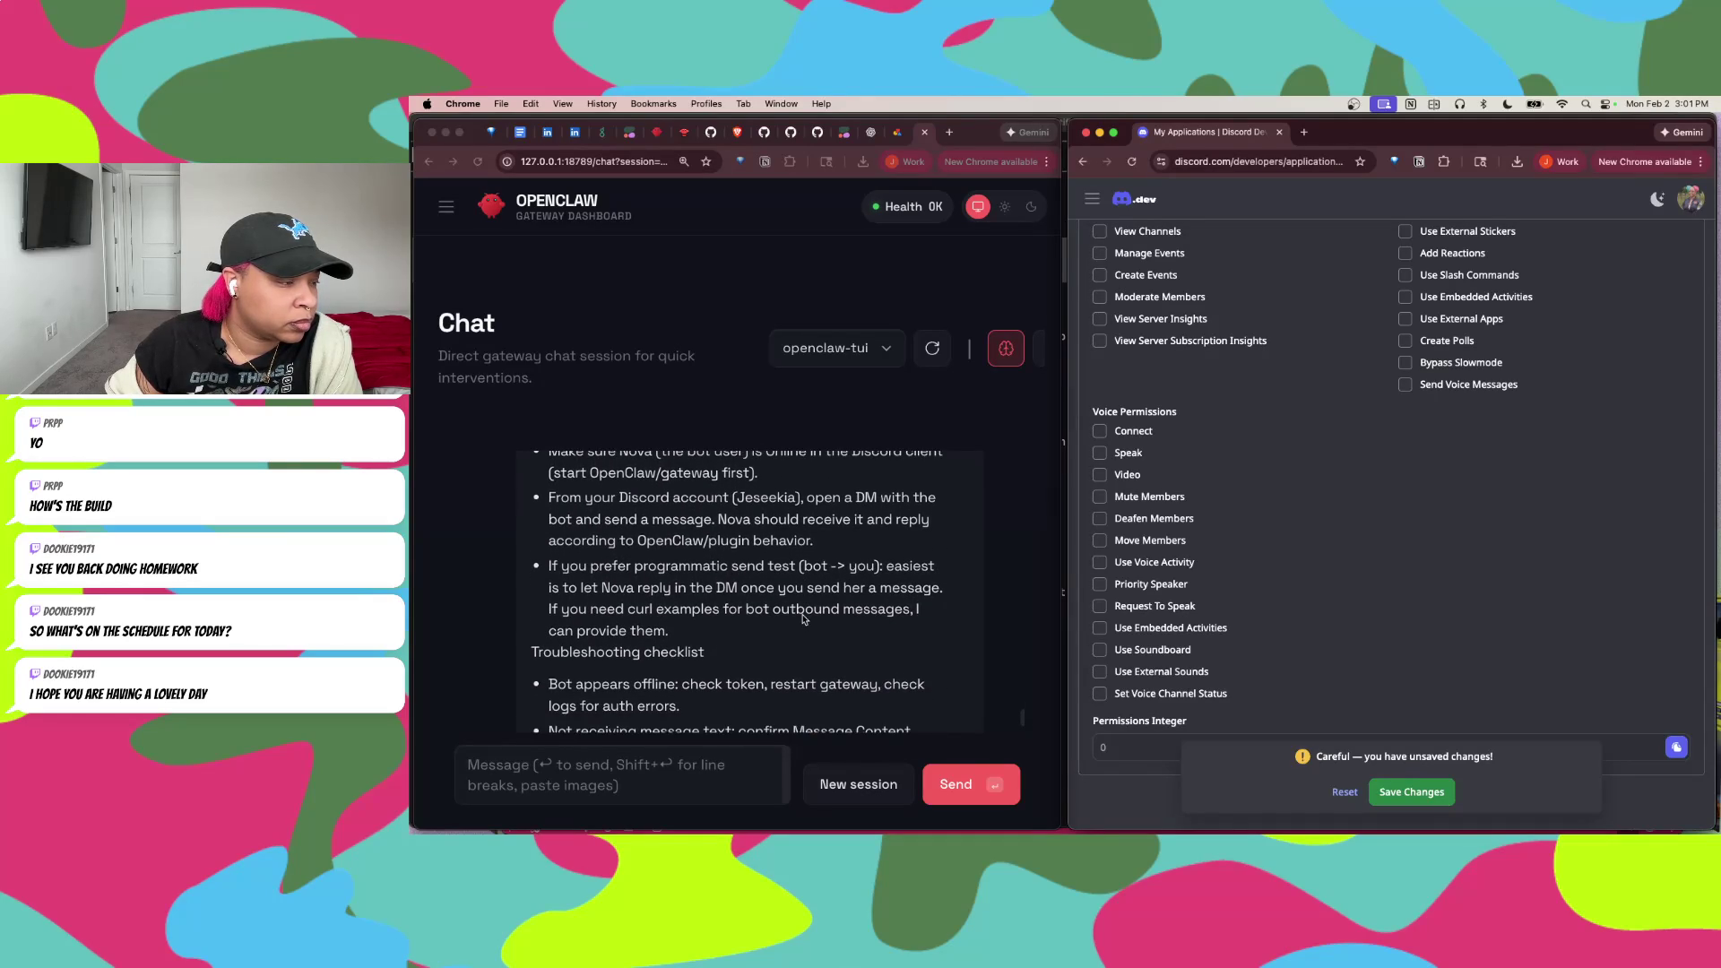
pyautogui.scroll(10, 804, 618)
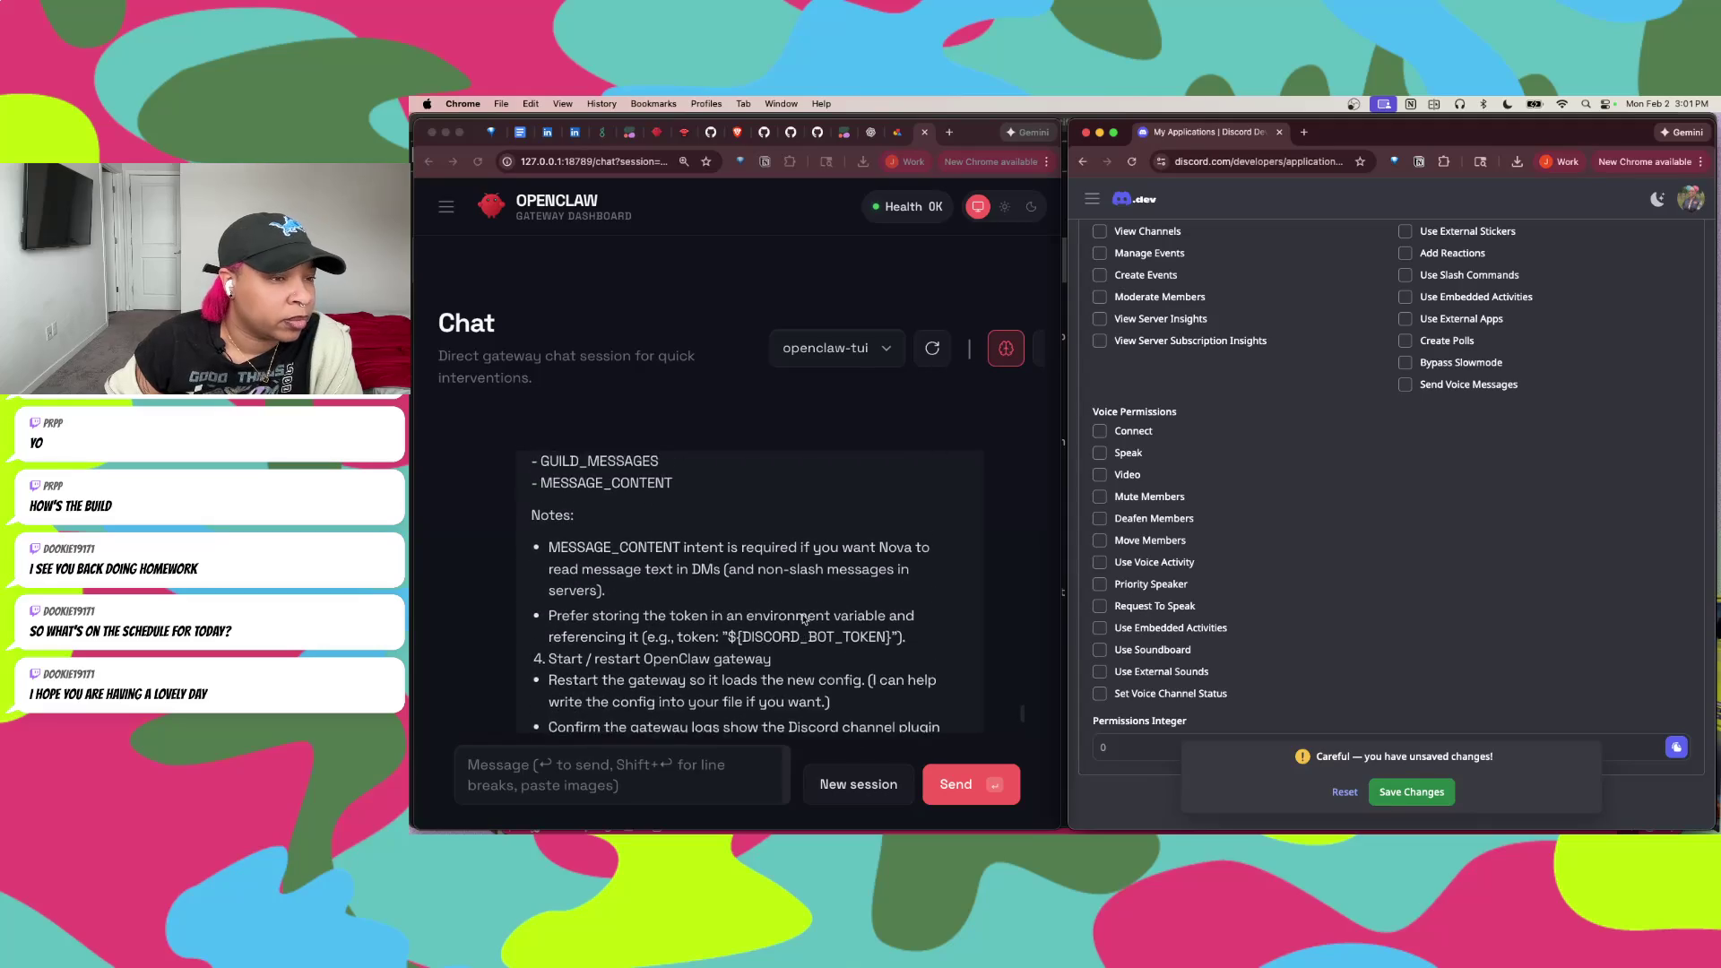
pyautogui.scroll(5, 1468, 541)
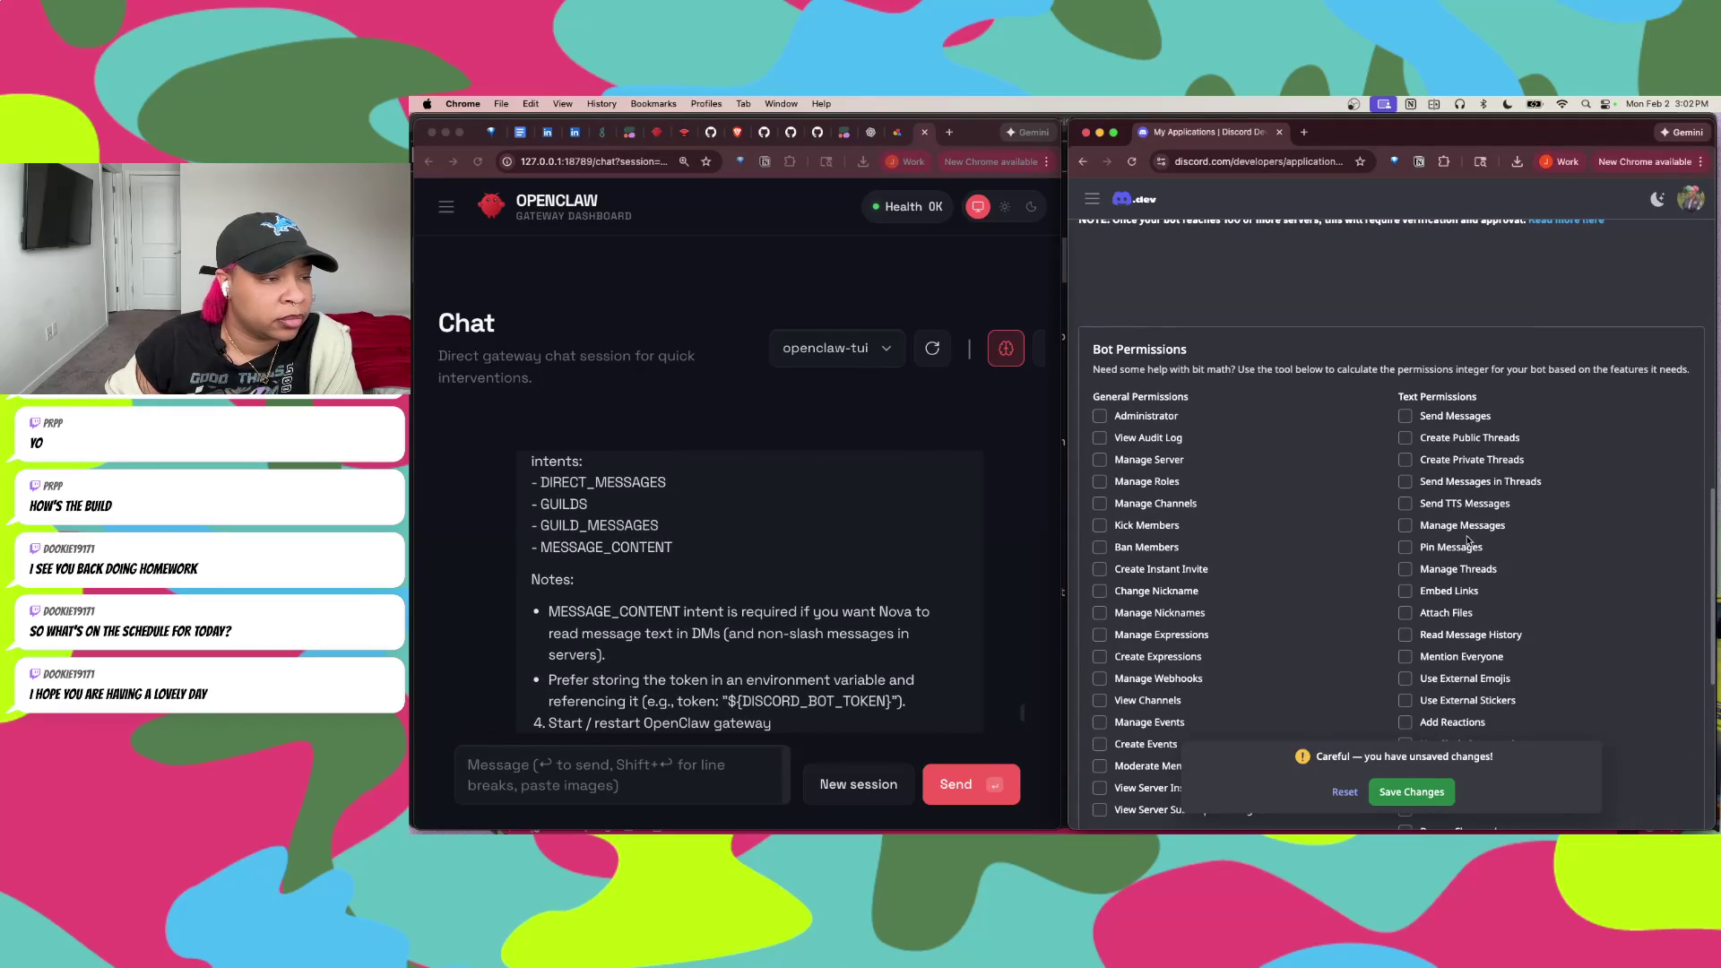
# Step: Tick Send Messages and Manage Messages under Text Permissions, giving permissions integer 10240
pyautogui.scroll(-2, 1470, 538)
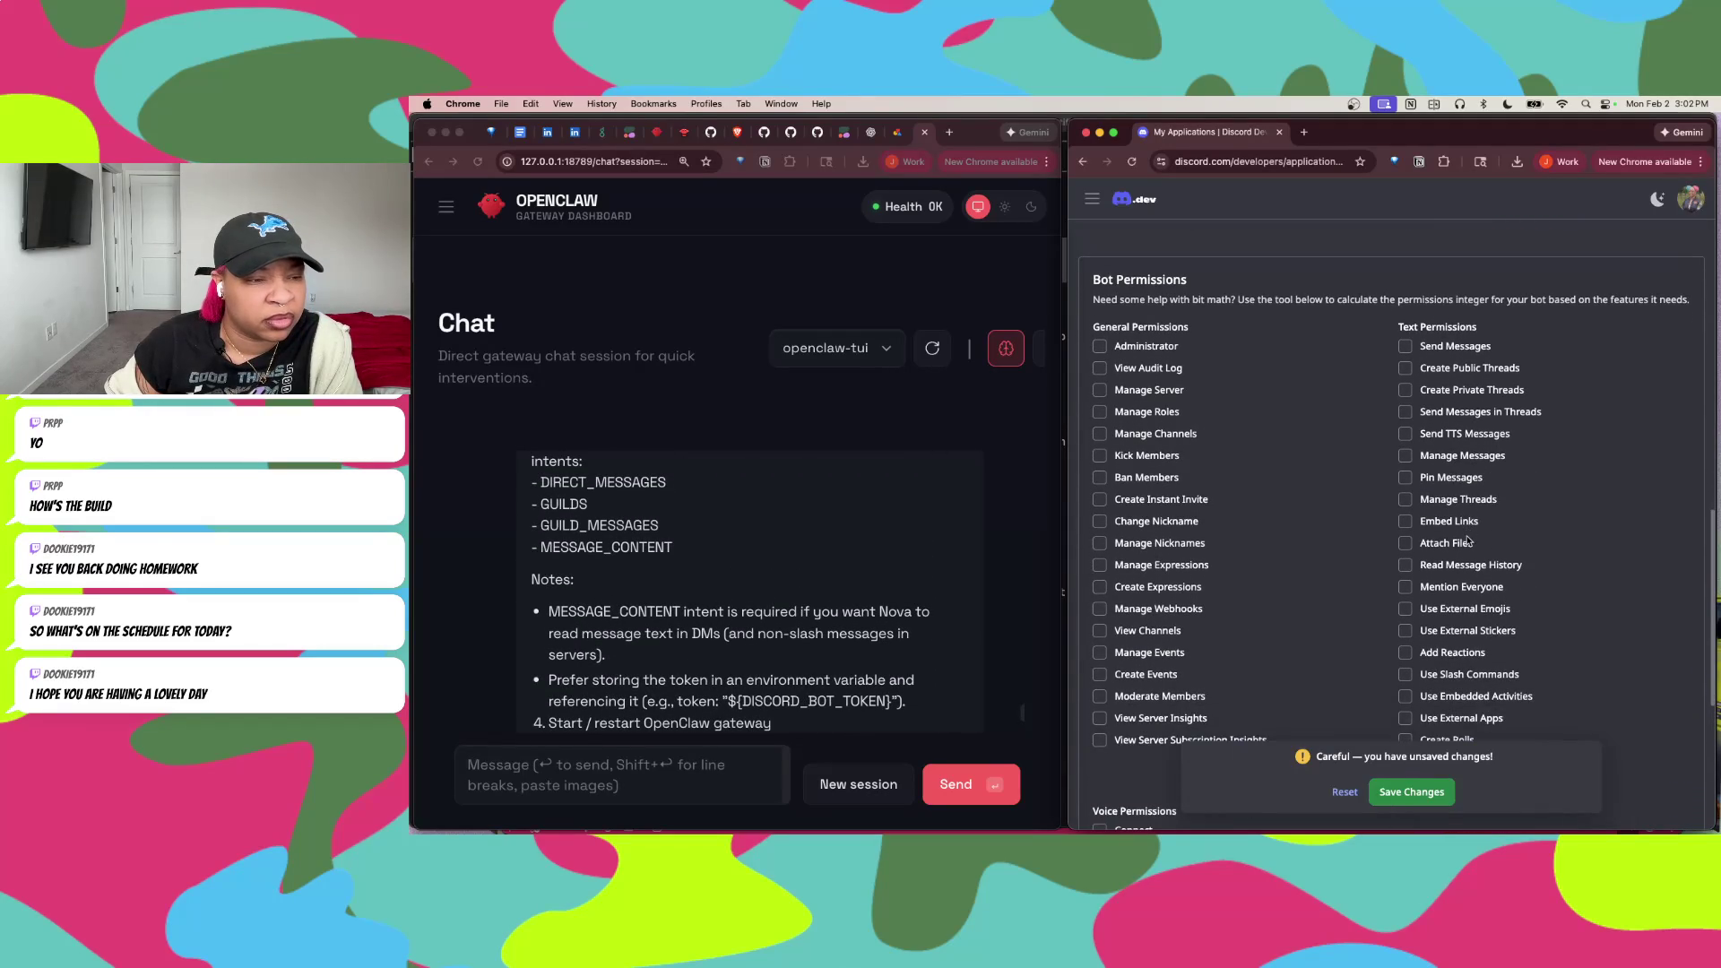
pyautogui.click(1404, 346)
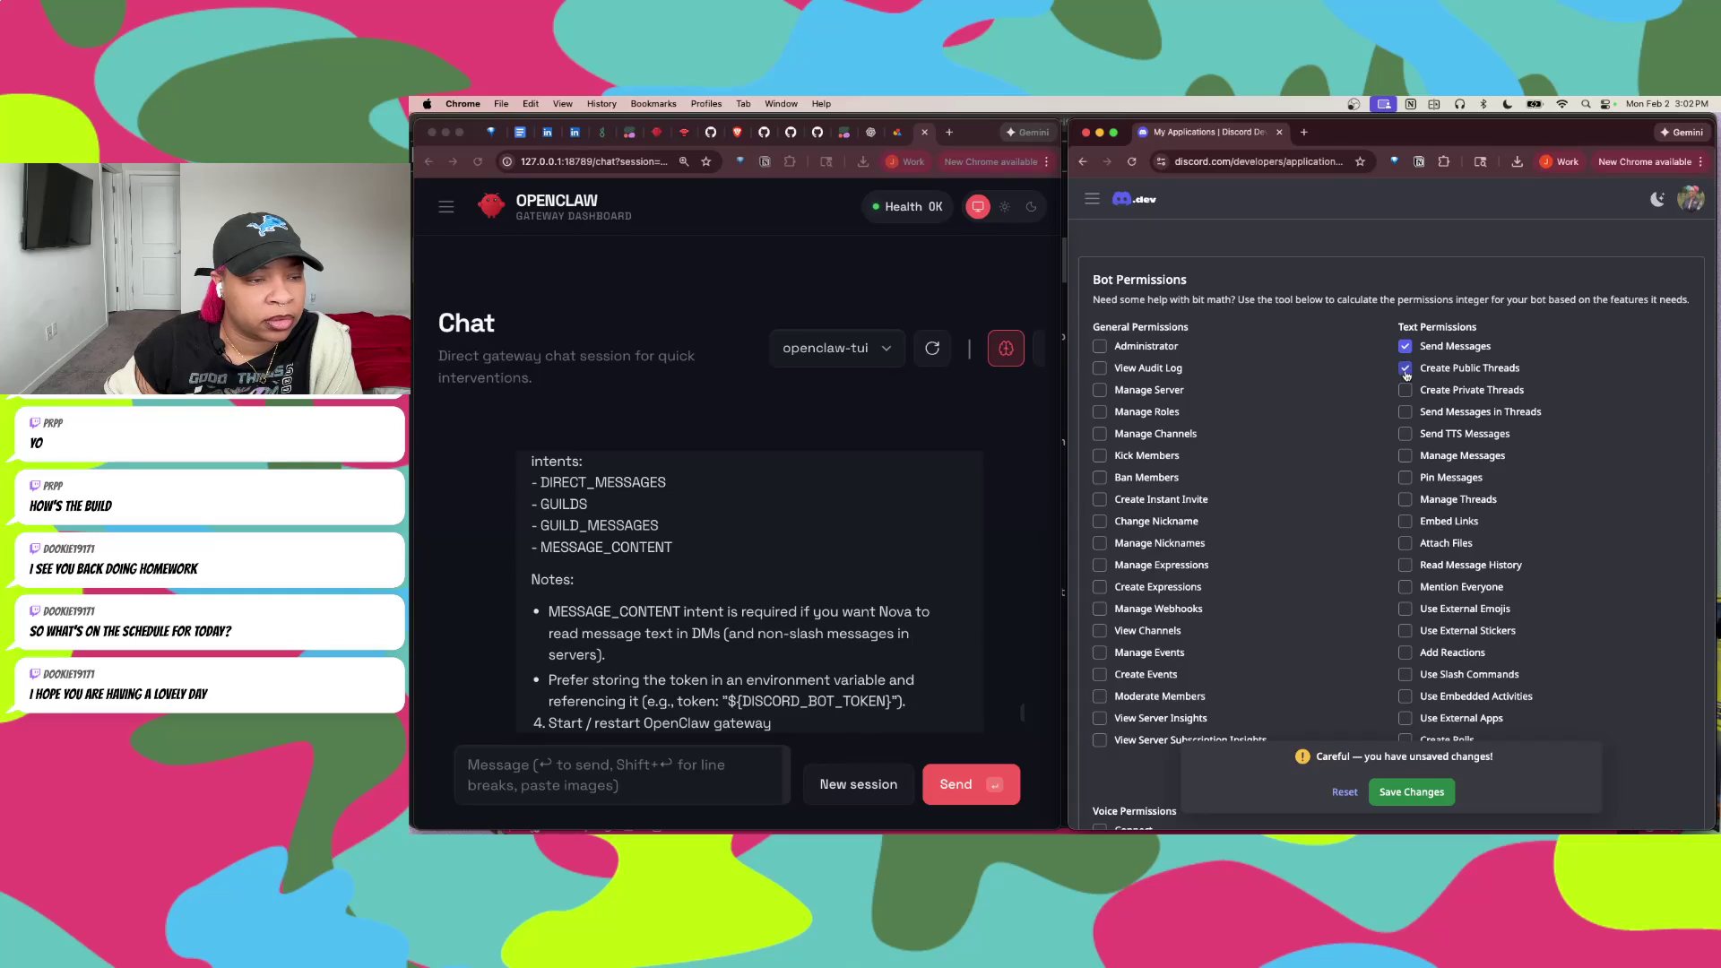
pyautogui.scroll(-2, 1405, 390)
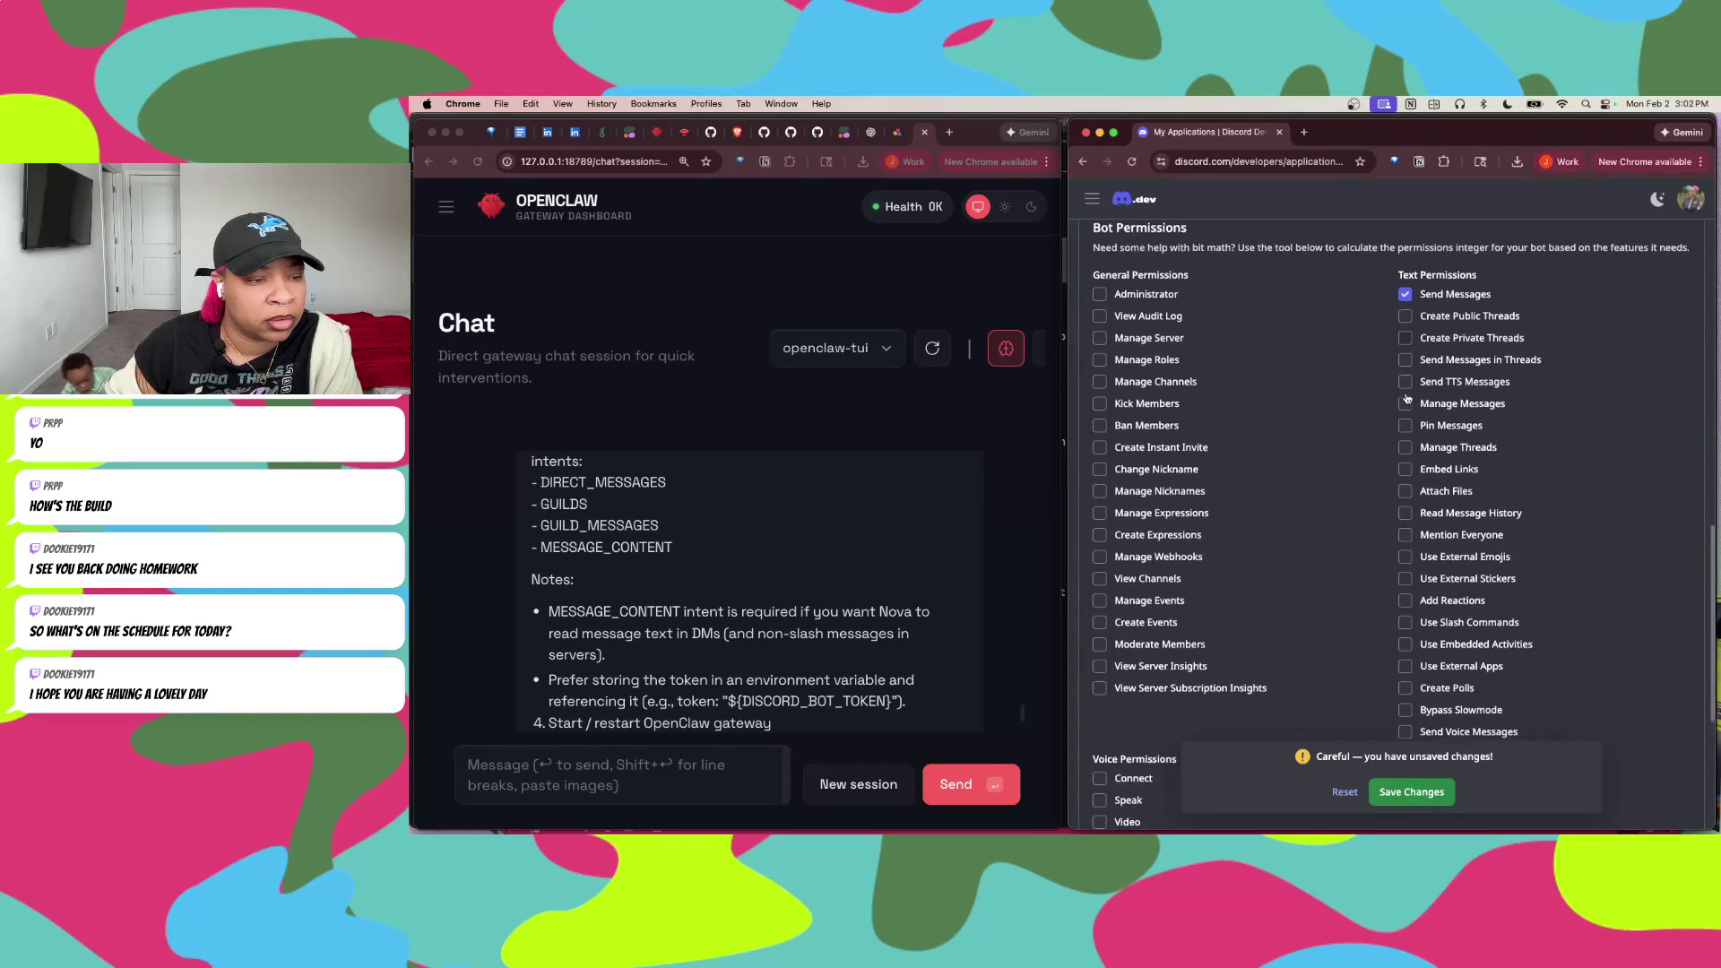
pyautogui.scroll(-2, 1405, 397)
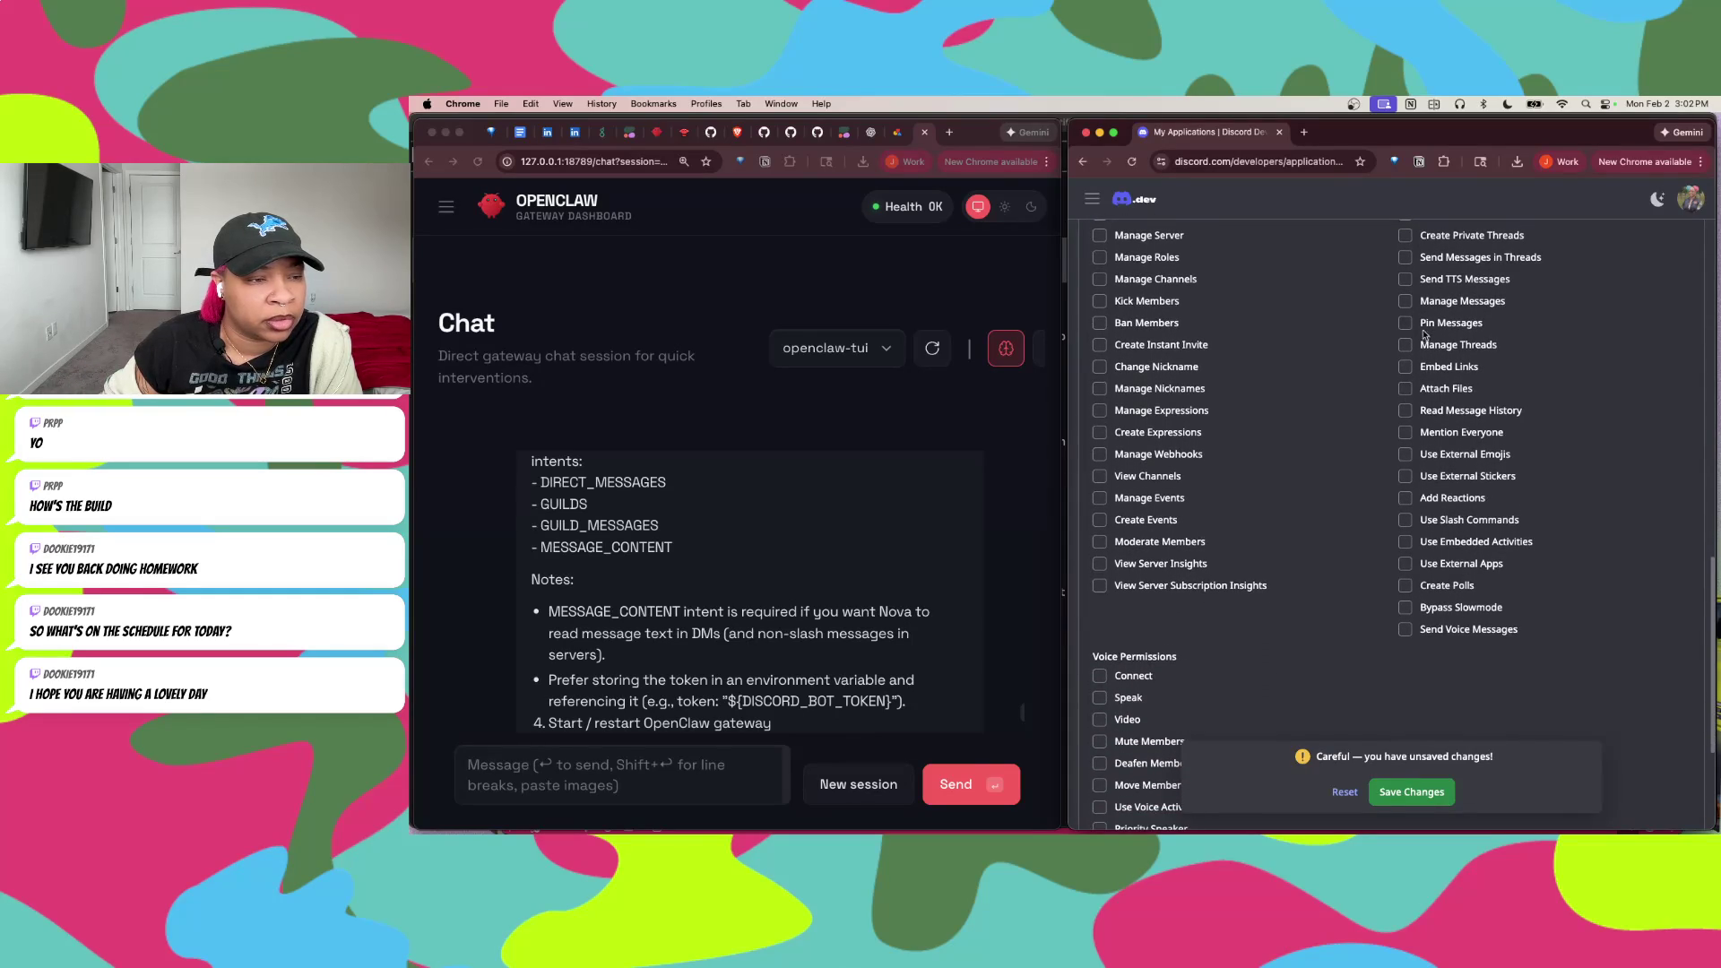
pyautogui.click(1405, 301)
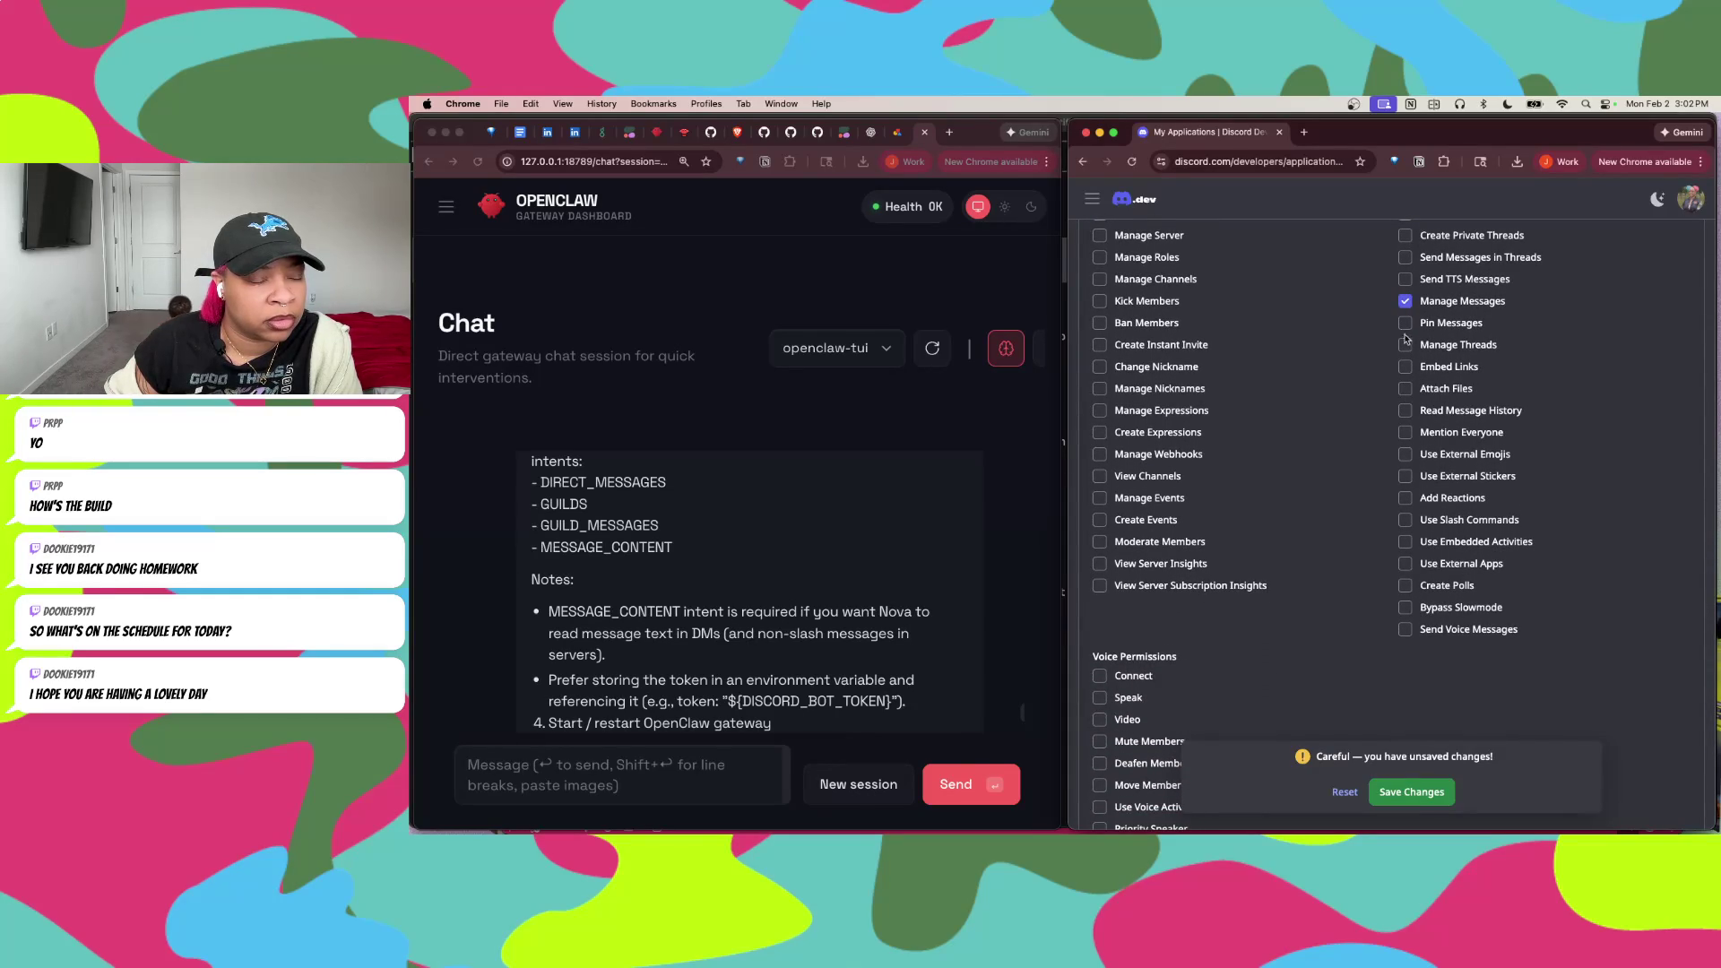
pyautogui.scroll(-5, 1424, 410)
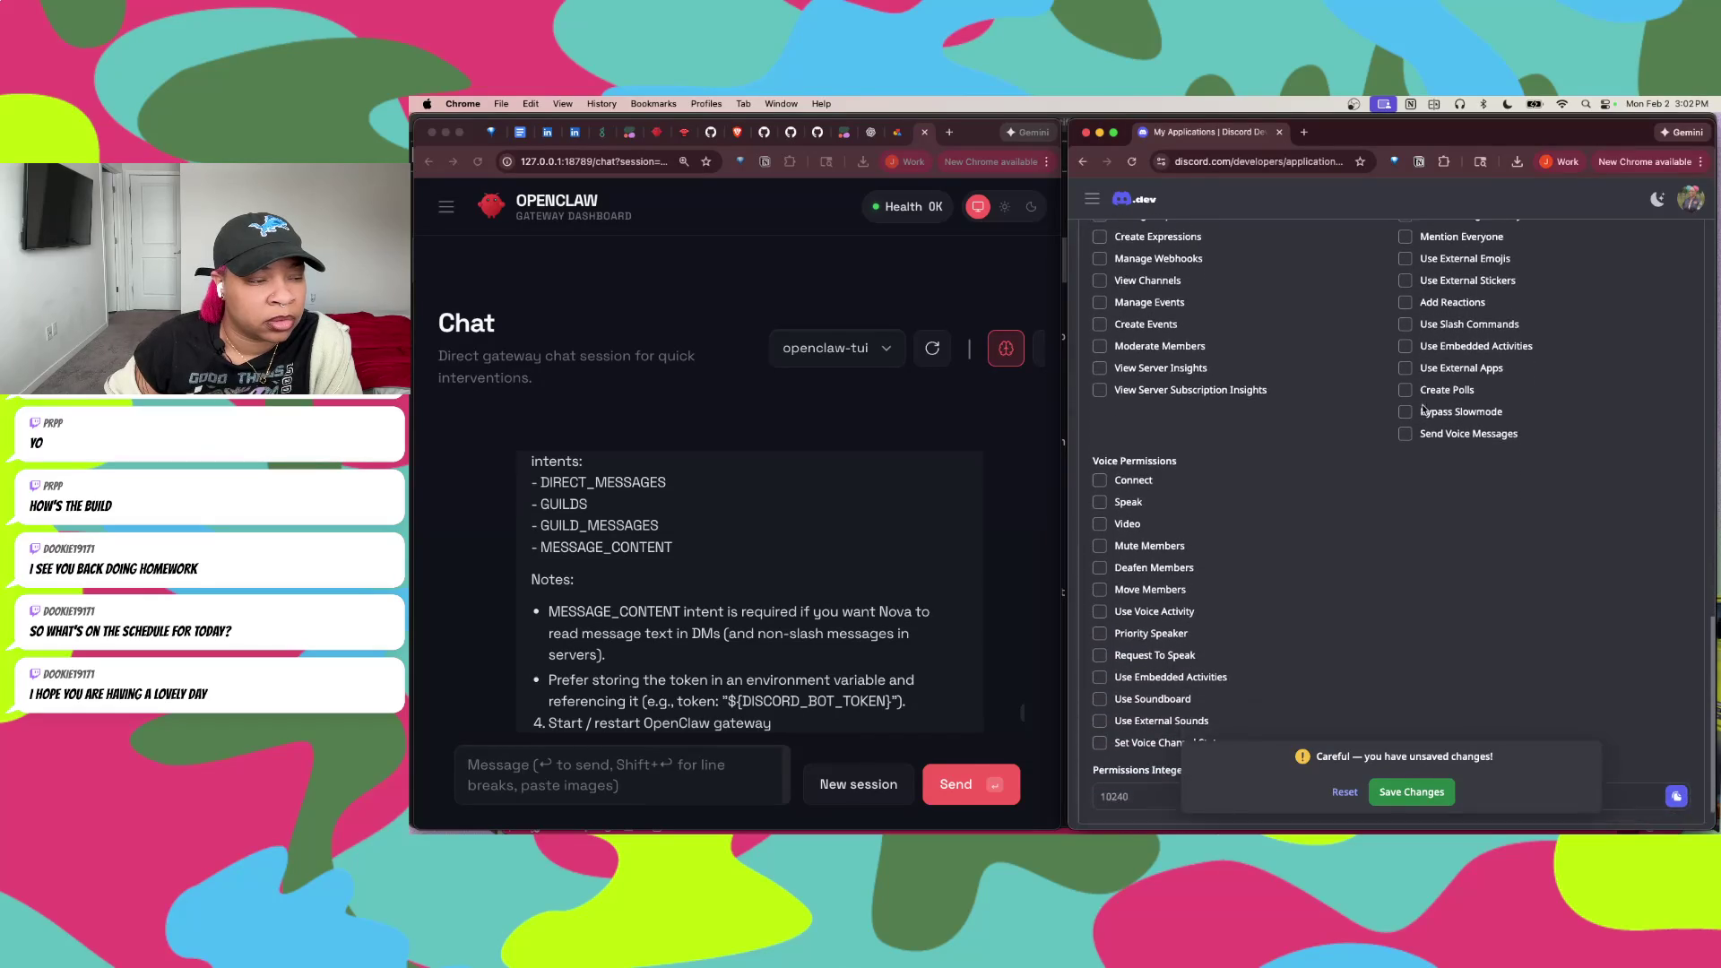
pyautogui.click(652, 781)
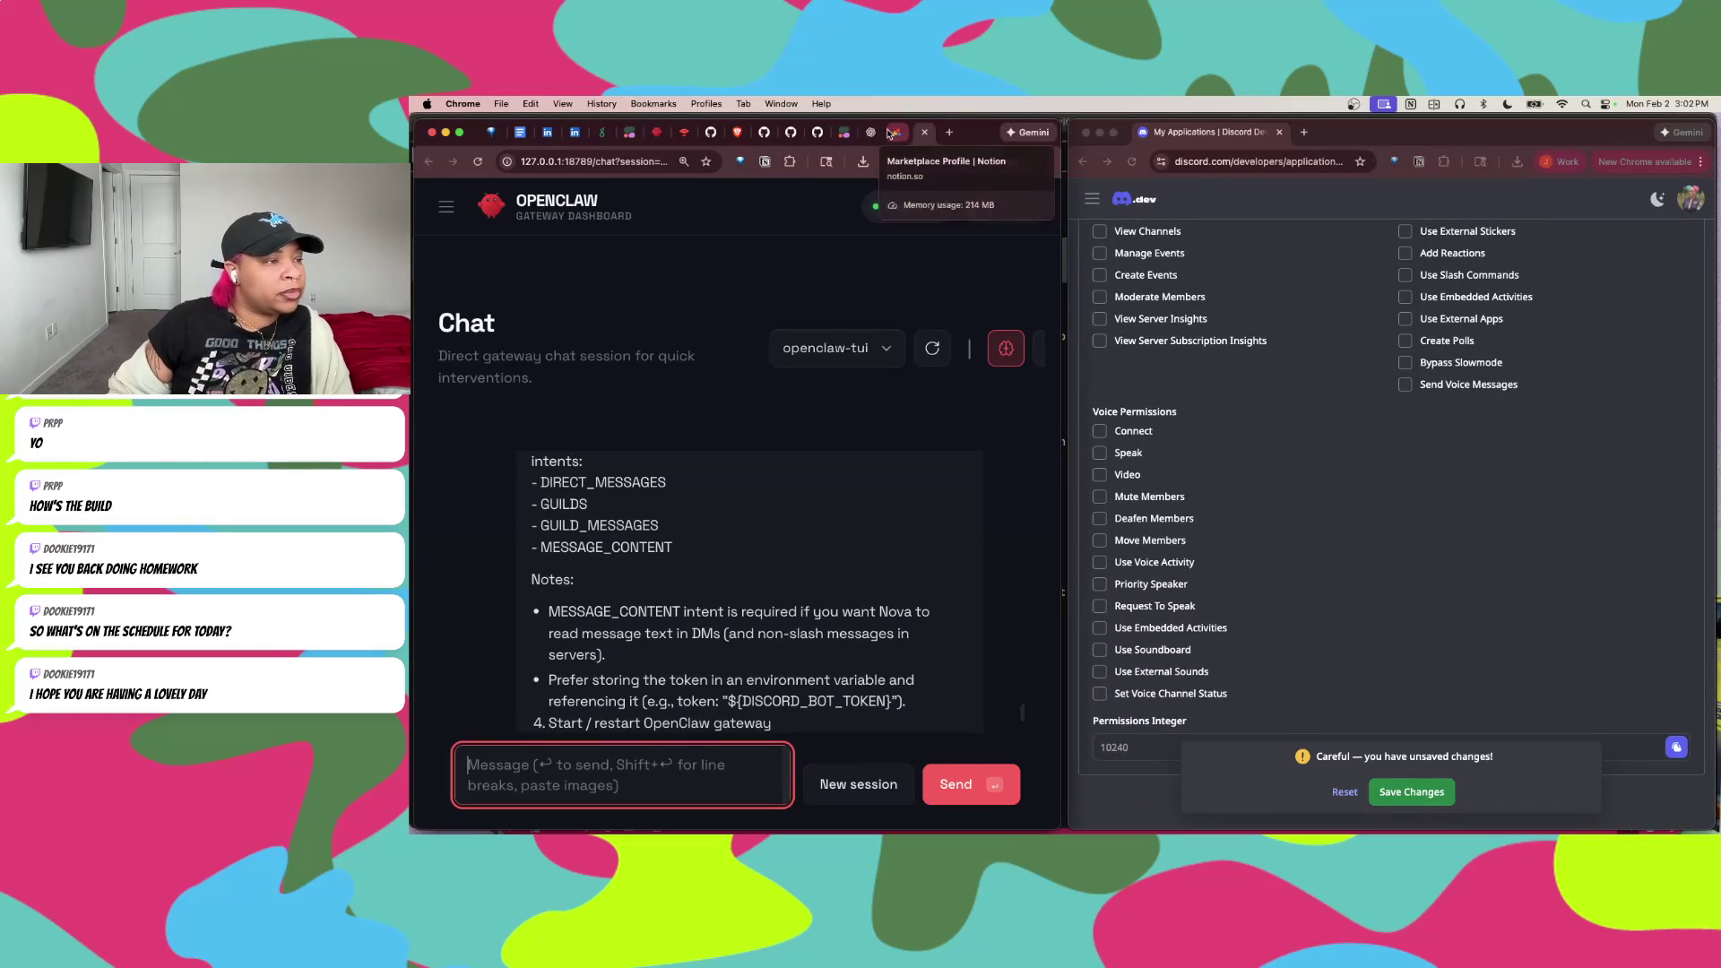
# Step: Read the OpenClaw iMessage docs page down to its configuration reference
pyautogui.click(684, 132)
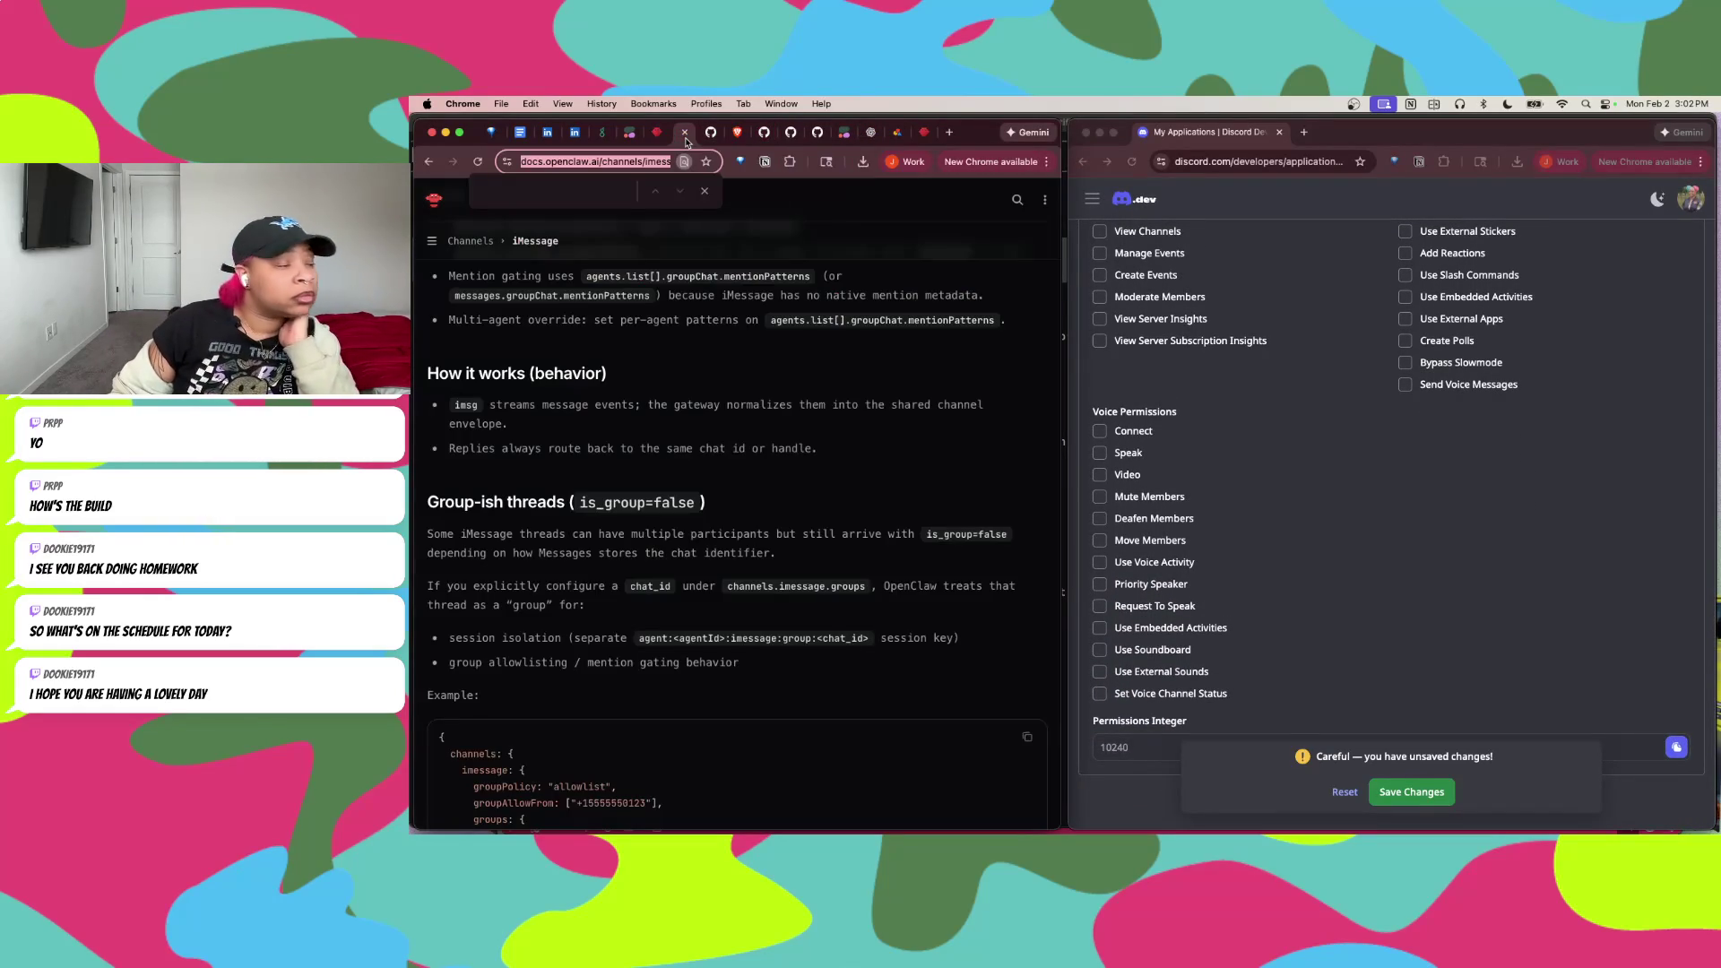
pyautogui.scroll(-15, 771, 490)
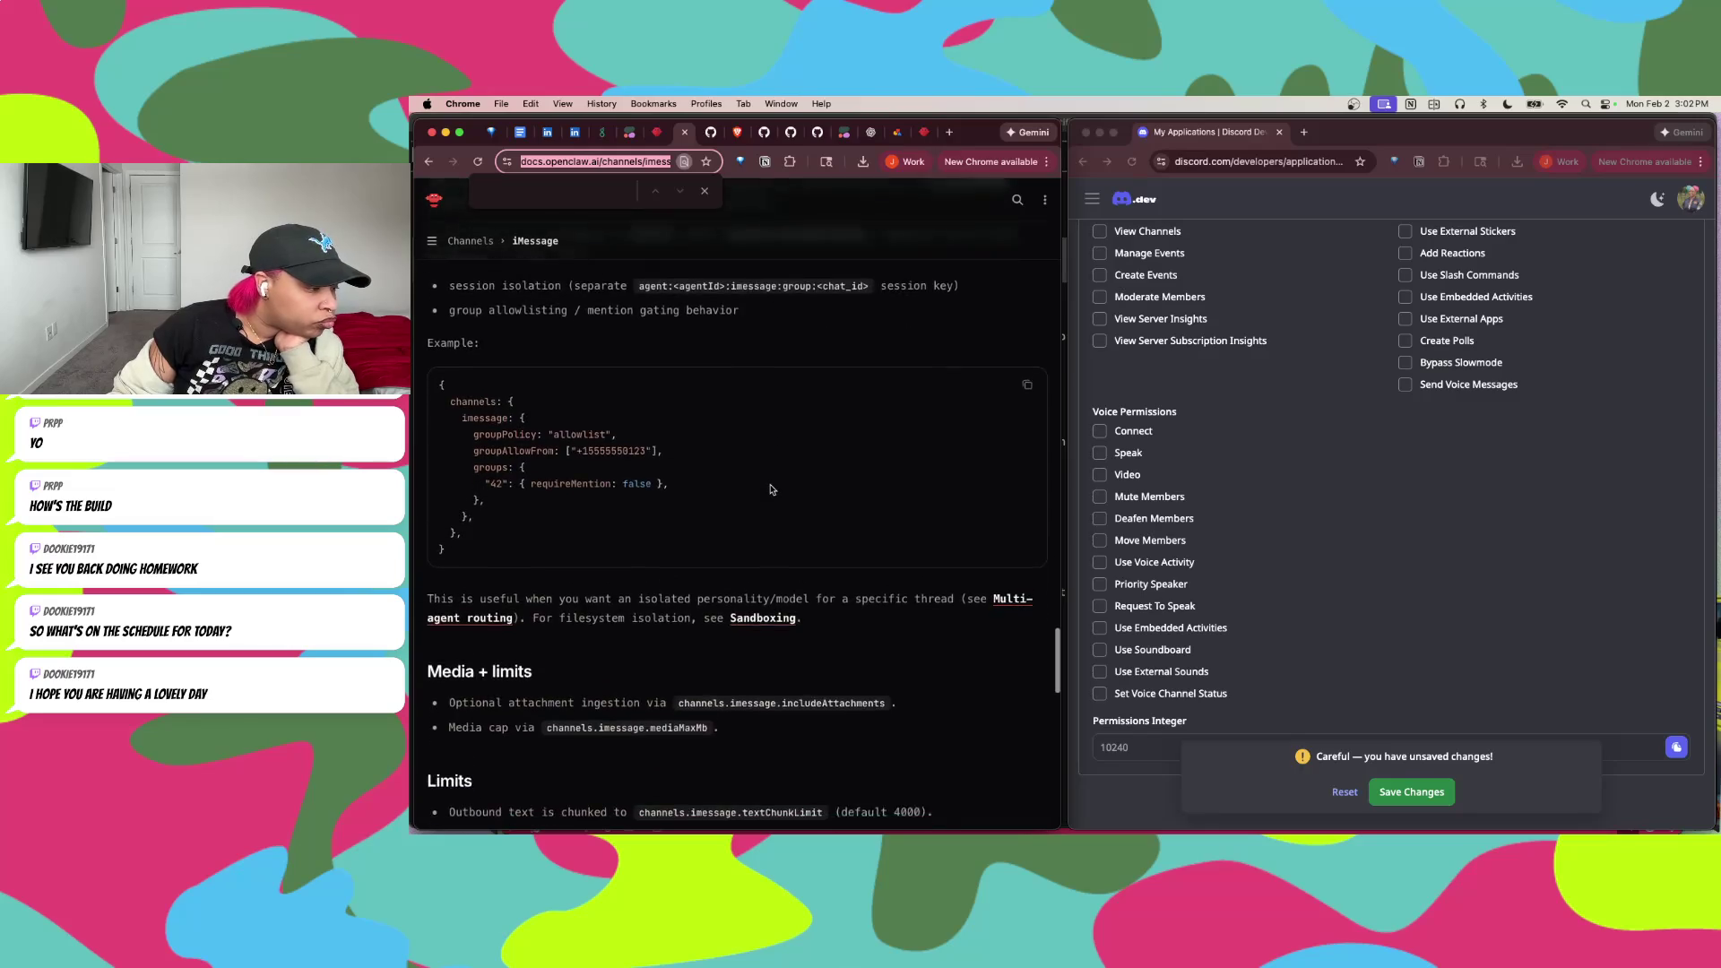
pyautogui.scroll(-10, 770, 489)
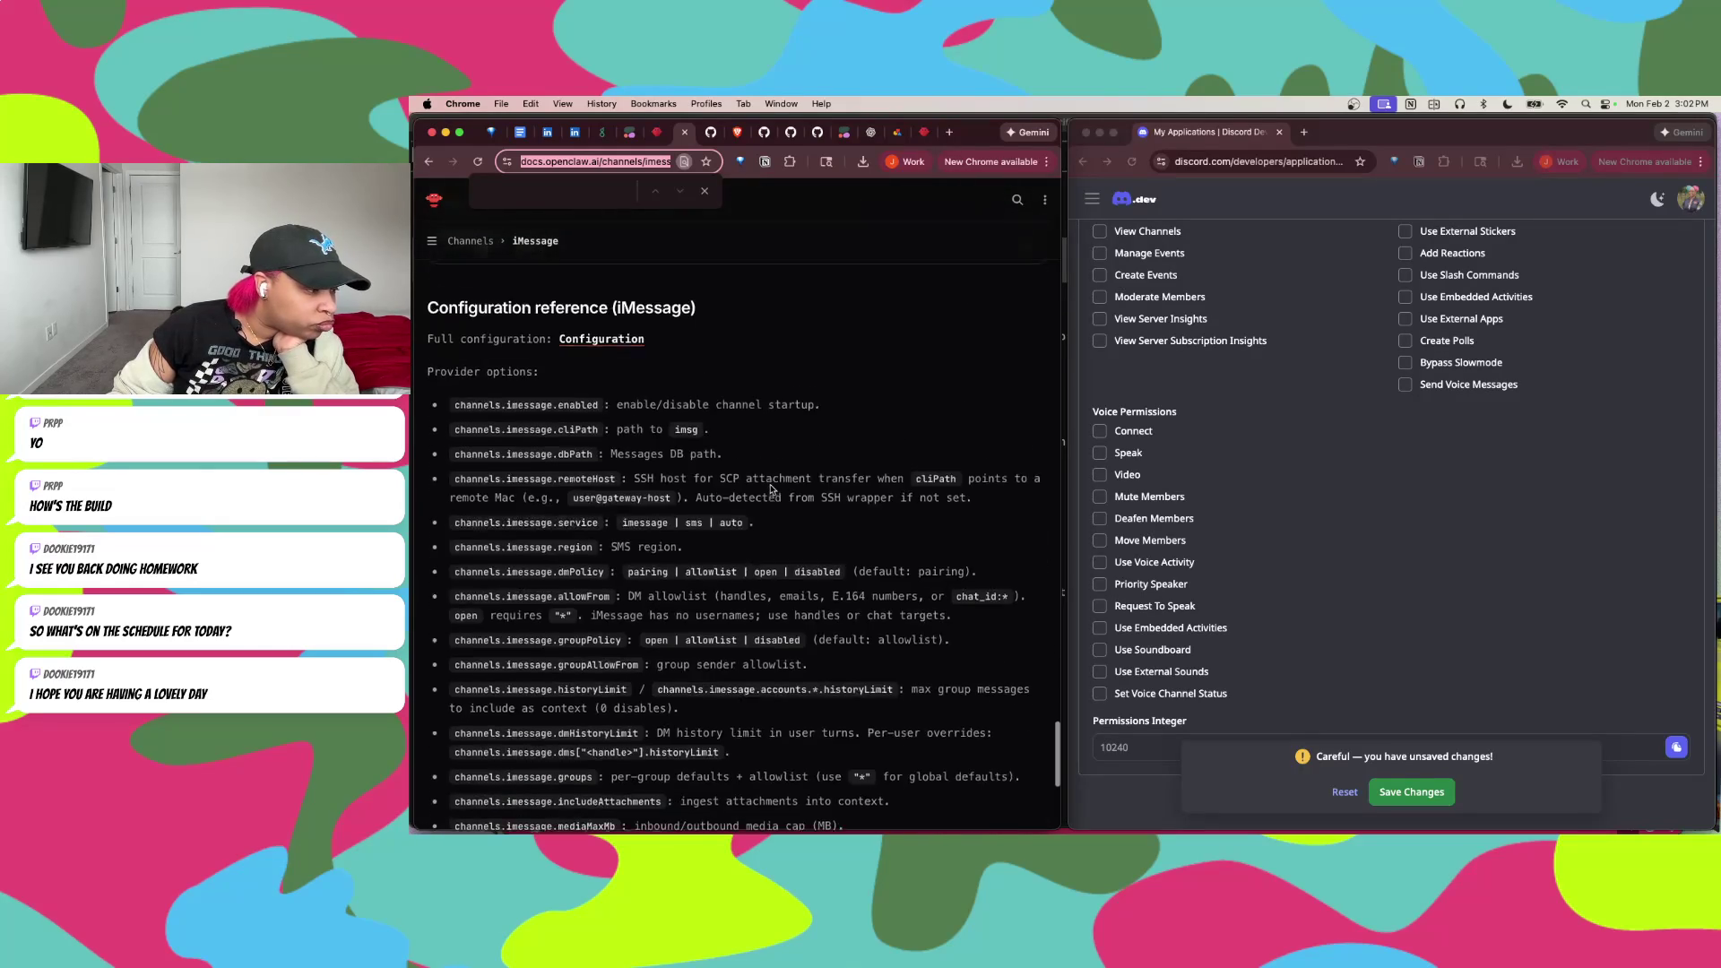
# Step: Bring the Terminal's openclaw tui session with Nova's introduction to the front via Mission Control
pyautogui.hotkey('ctrl', 'Up')
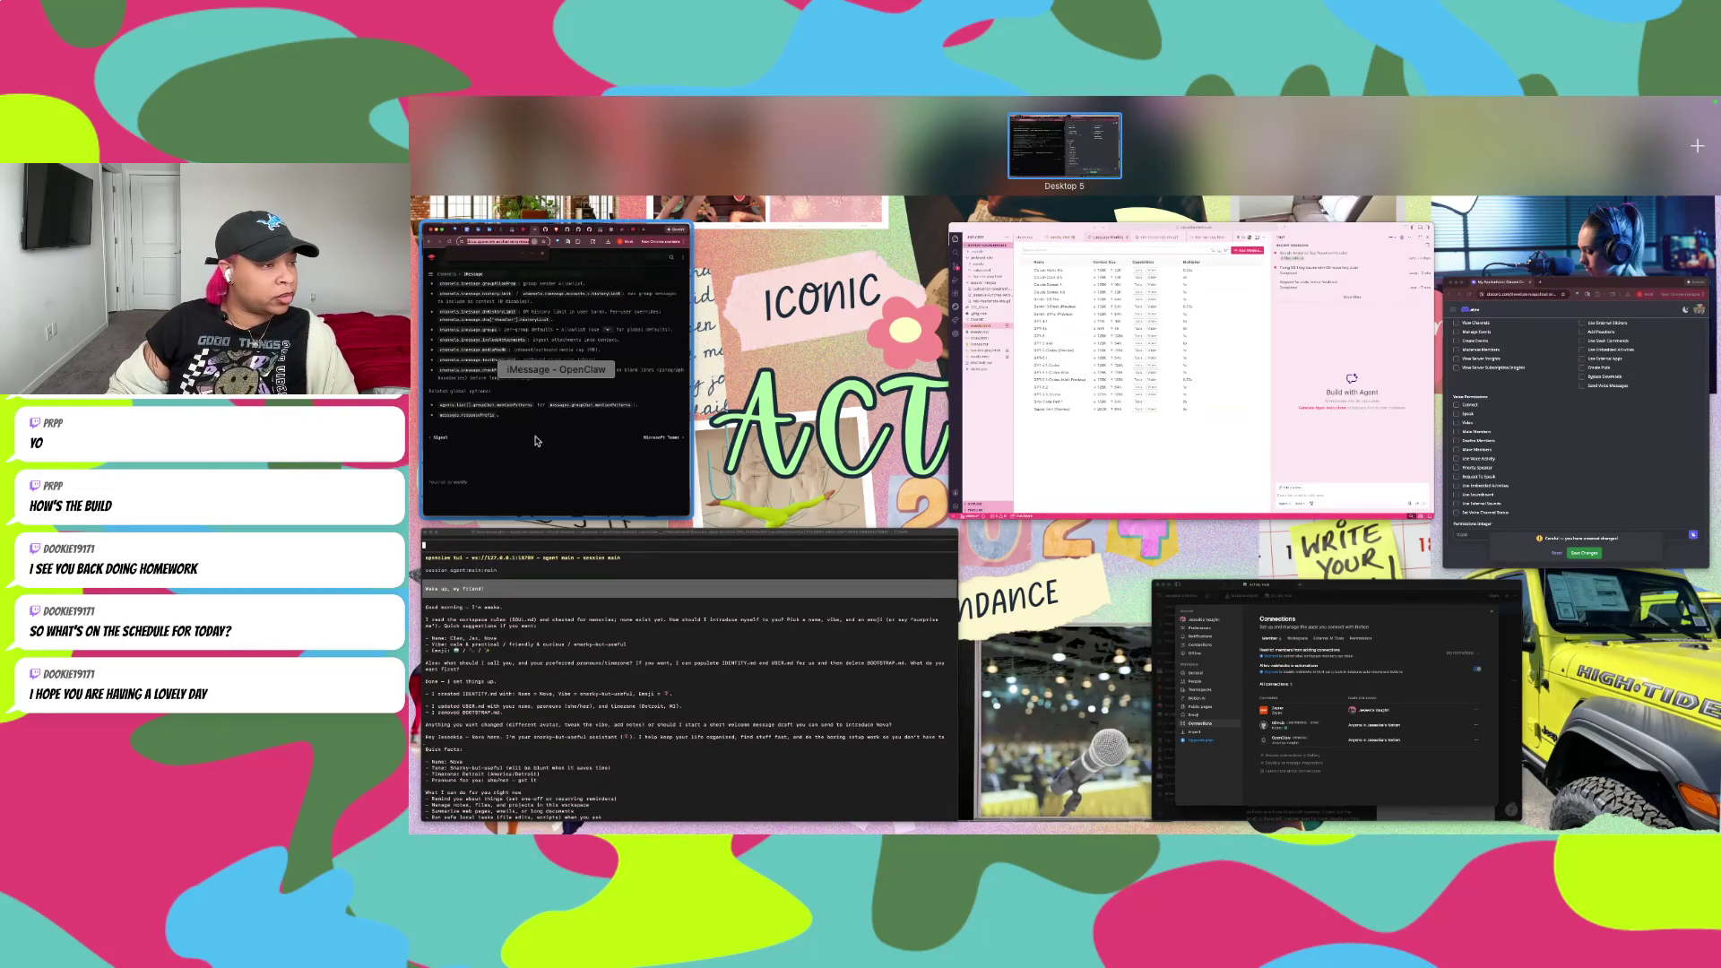
pyautogui.click(954, 672)
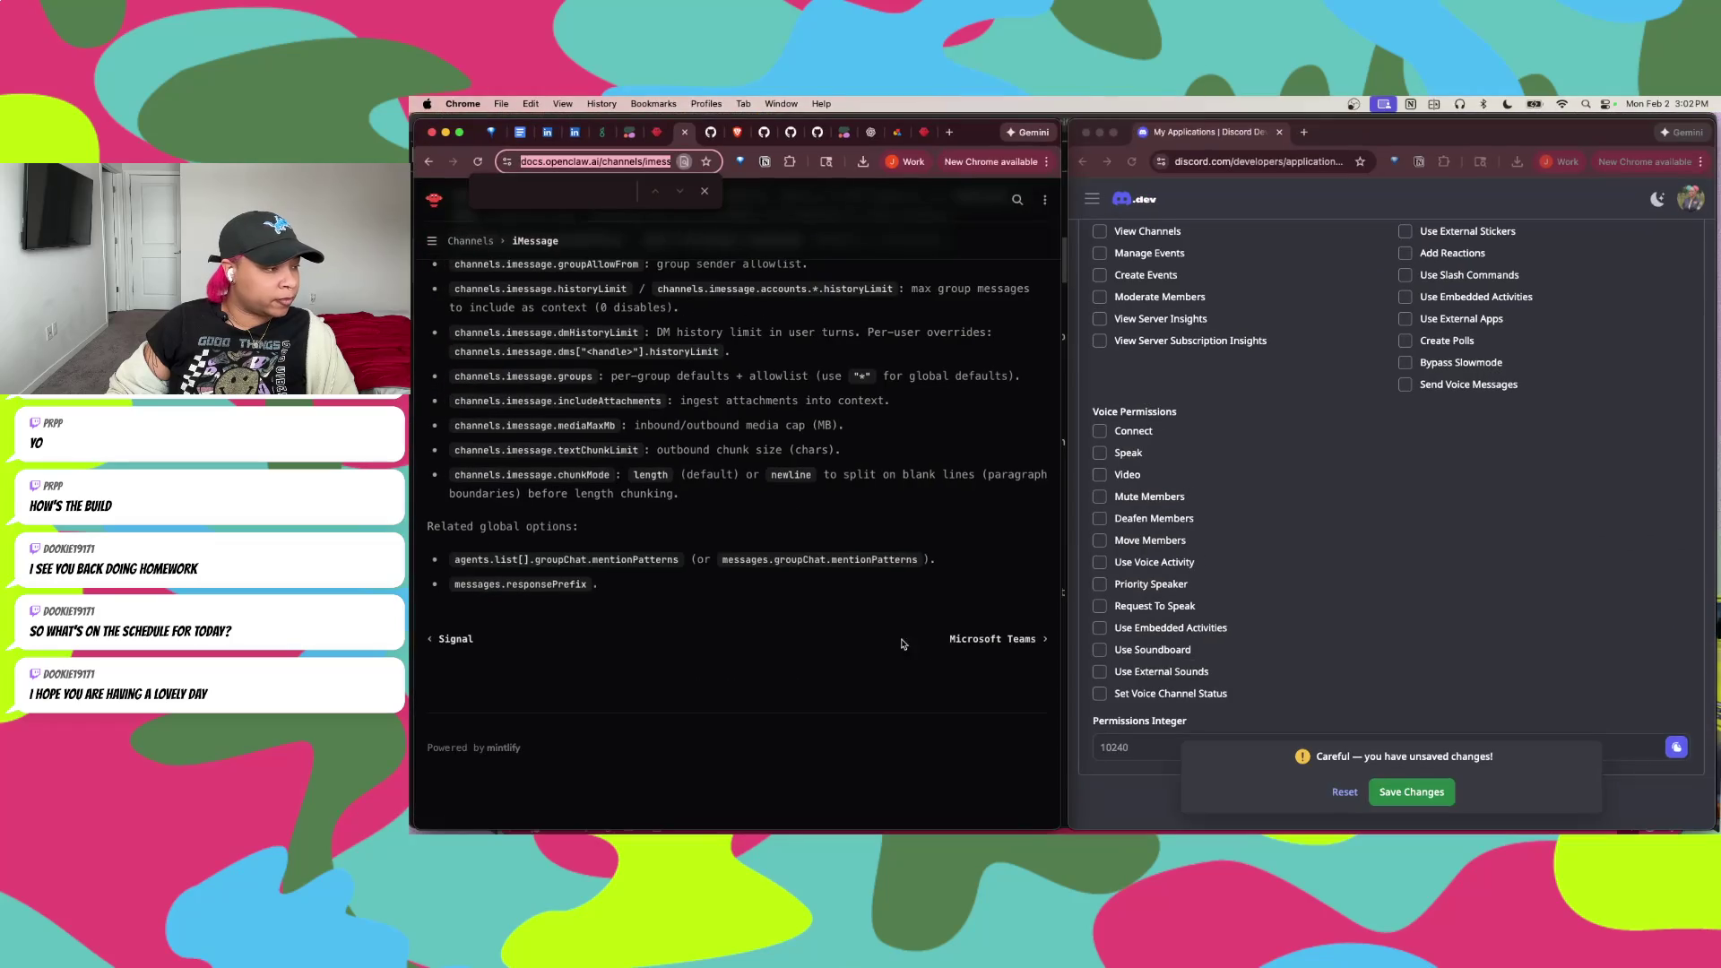
pyautogui.hotkey('ctrl', 'Up')
pyautogui.click(874, 661)
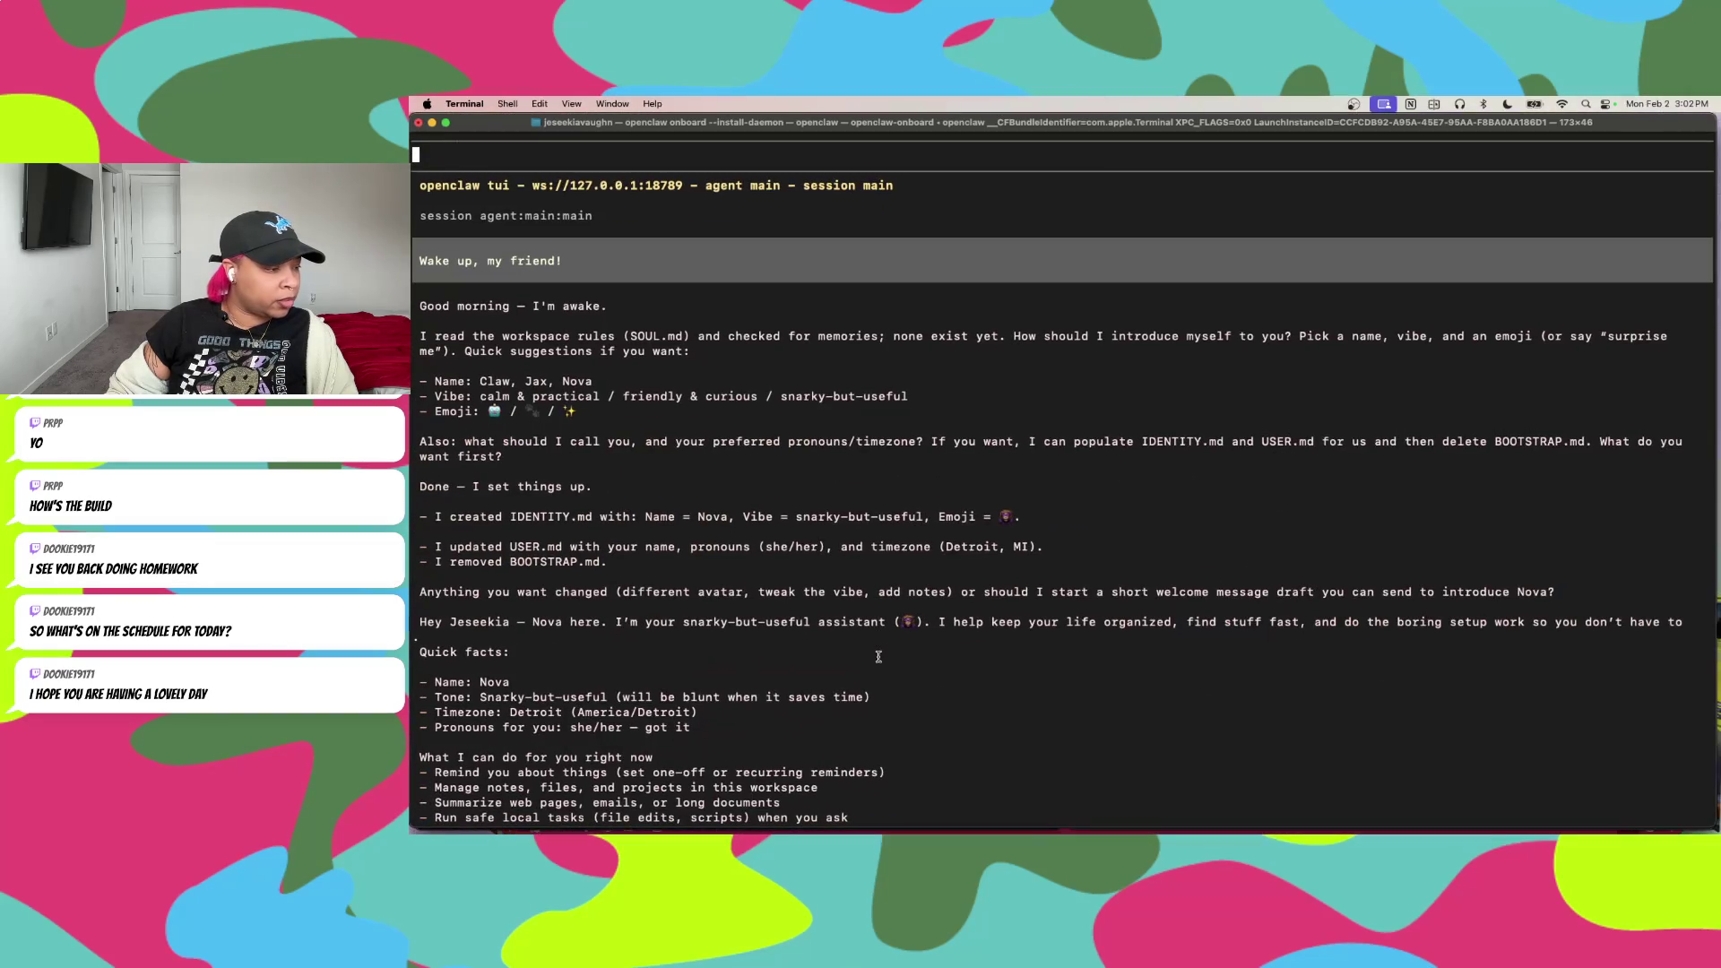
# Step: Read Nova's DM-only Discord config reply, open a new shell tab, and return to the openclaw tab
pyautogui.scroll(-10, 961, 676)
pyautogui.scroll(-15, 961, 677)
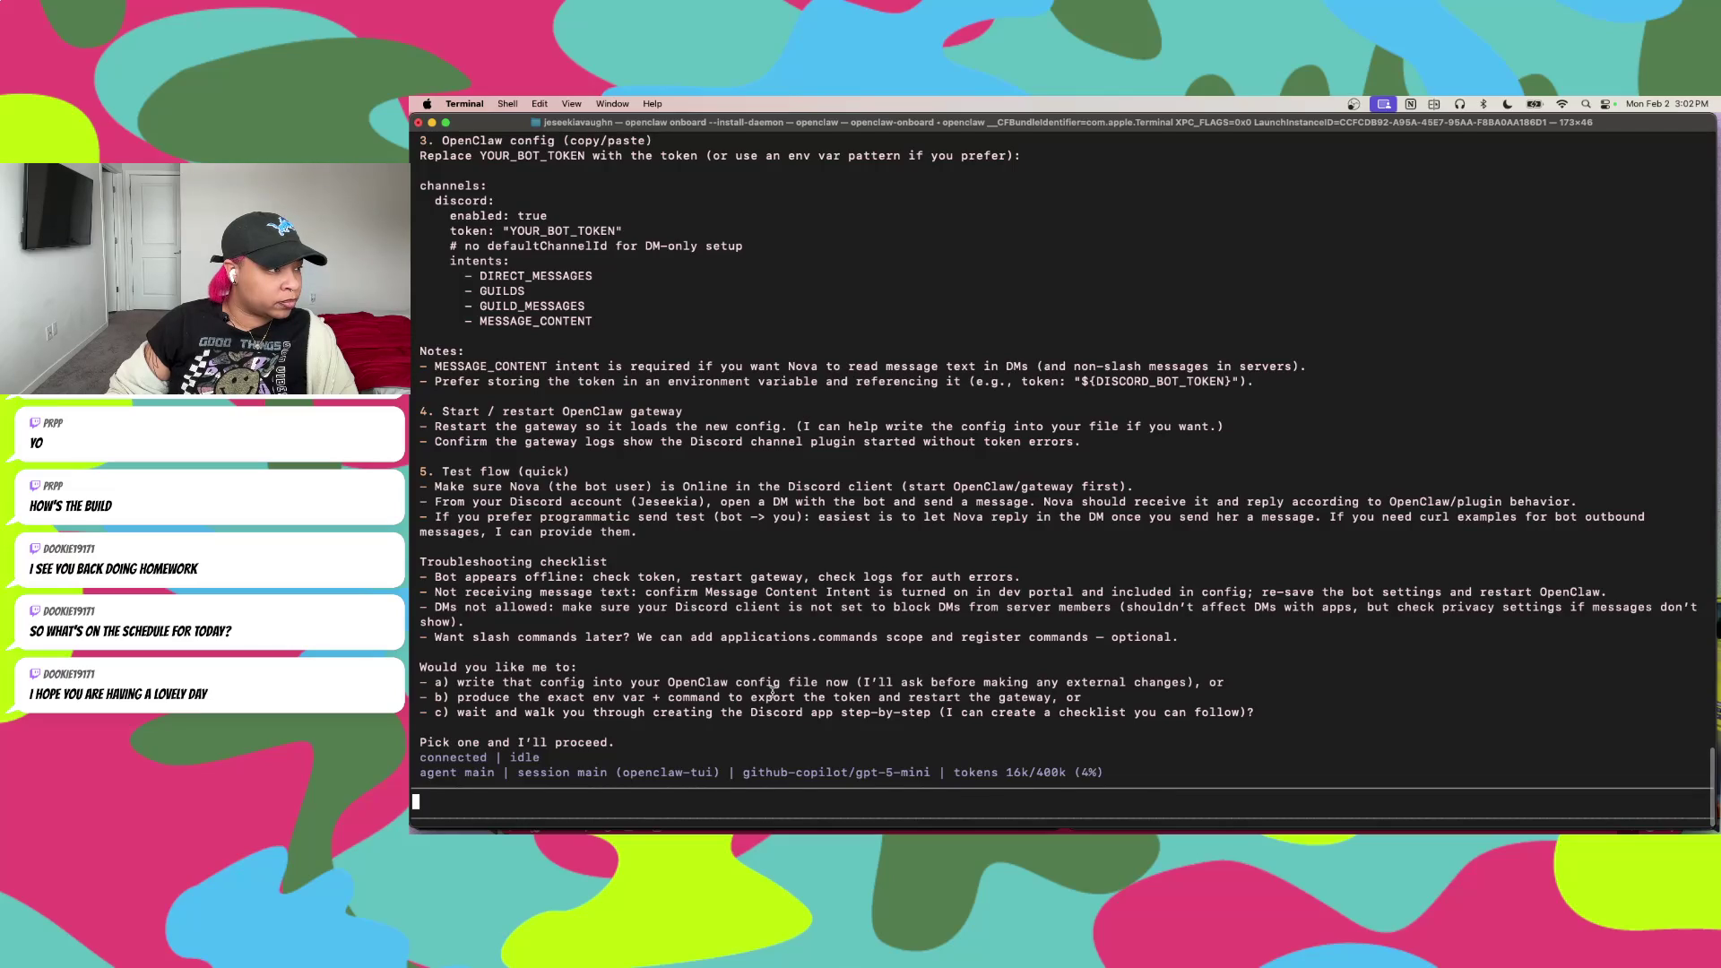
pyautogui.scroll(15, 773, 690)
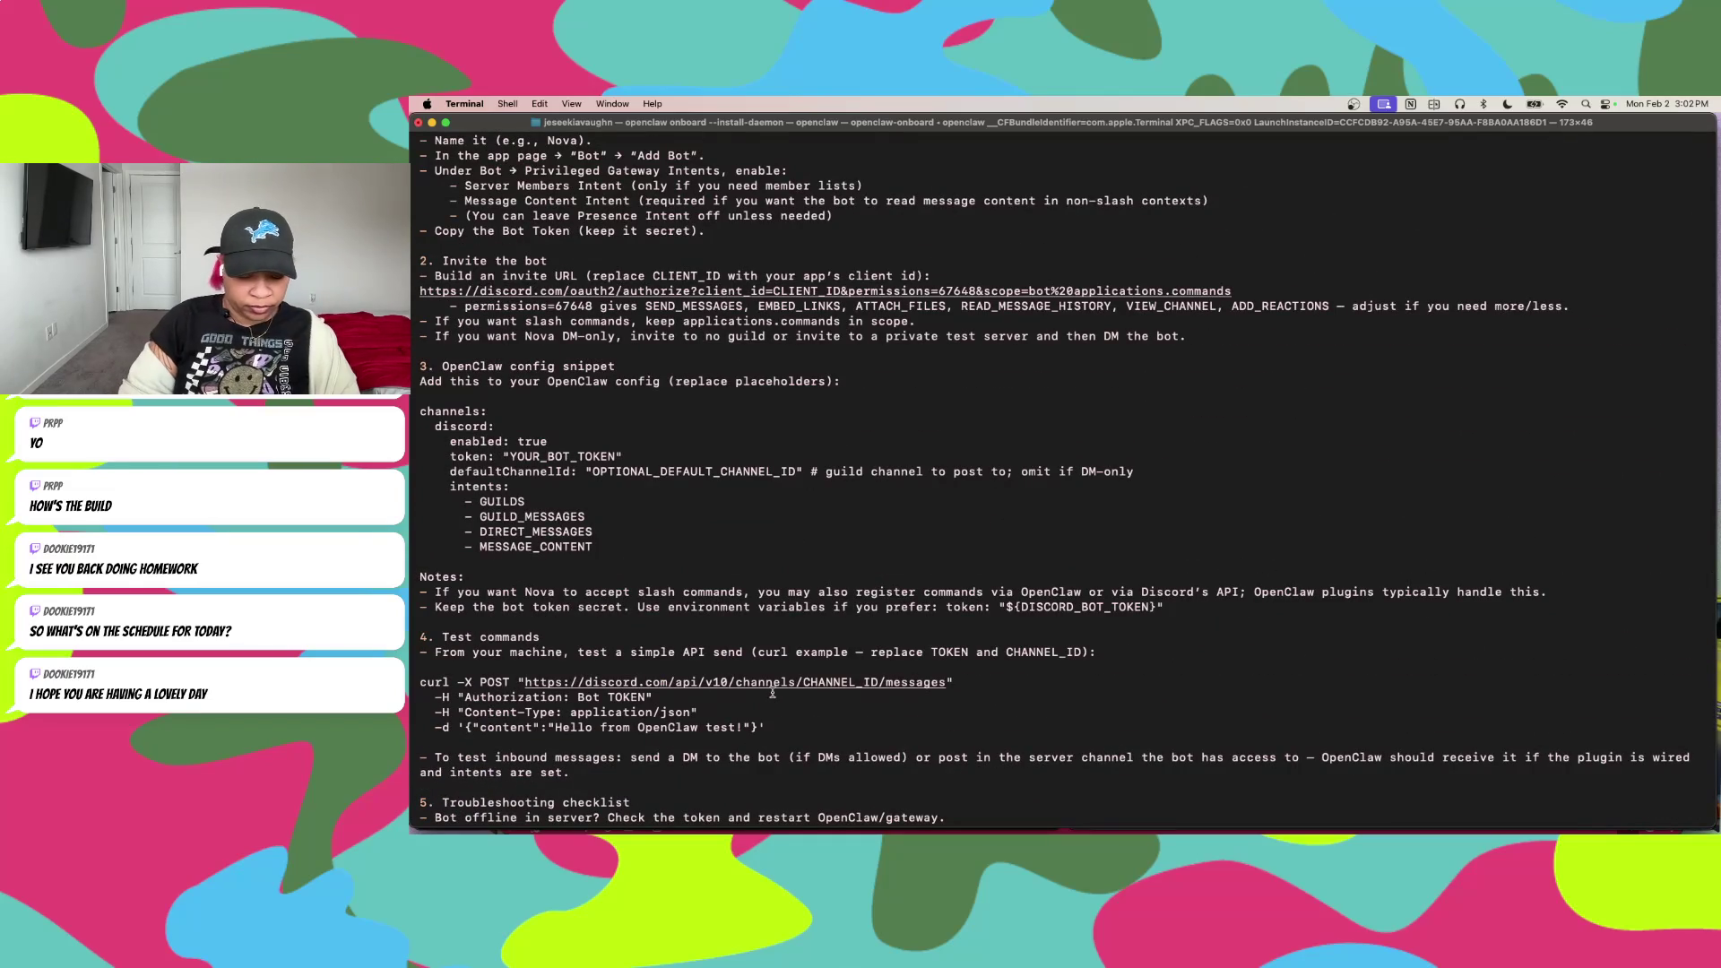
pyautogui.press('super+t')
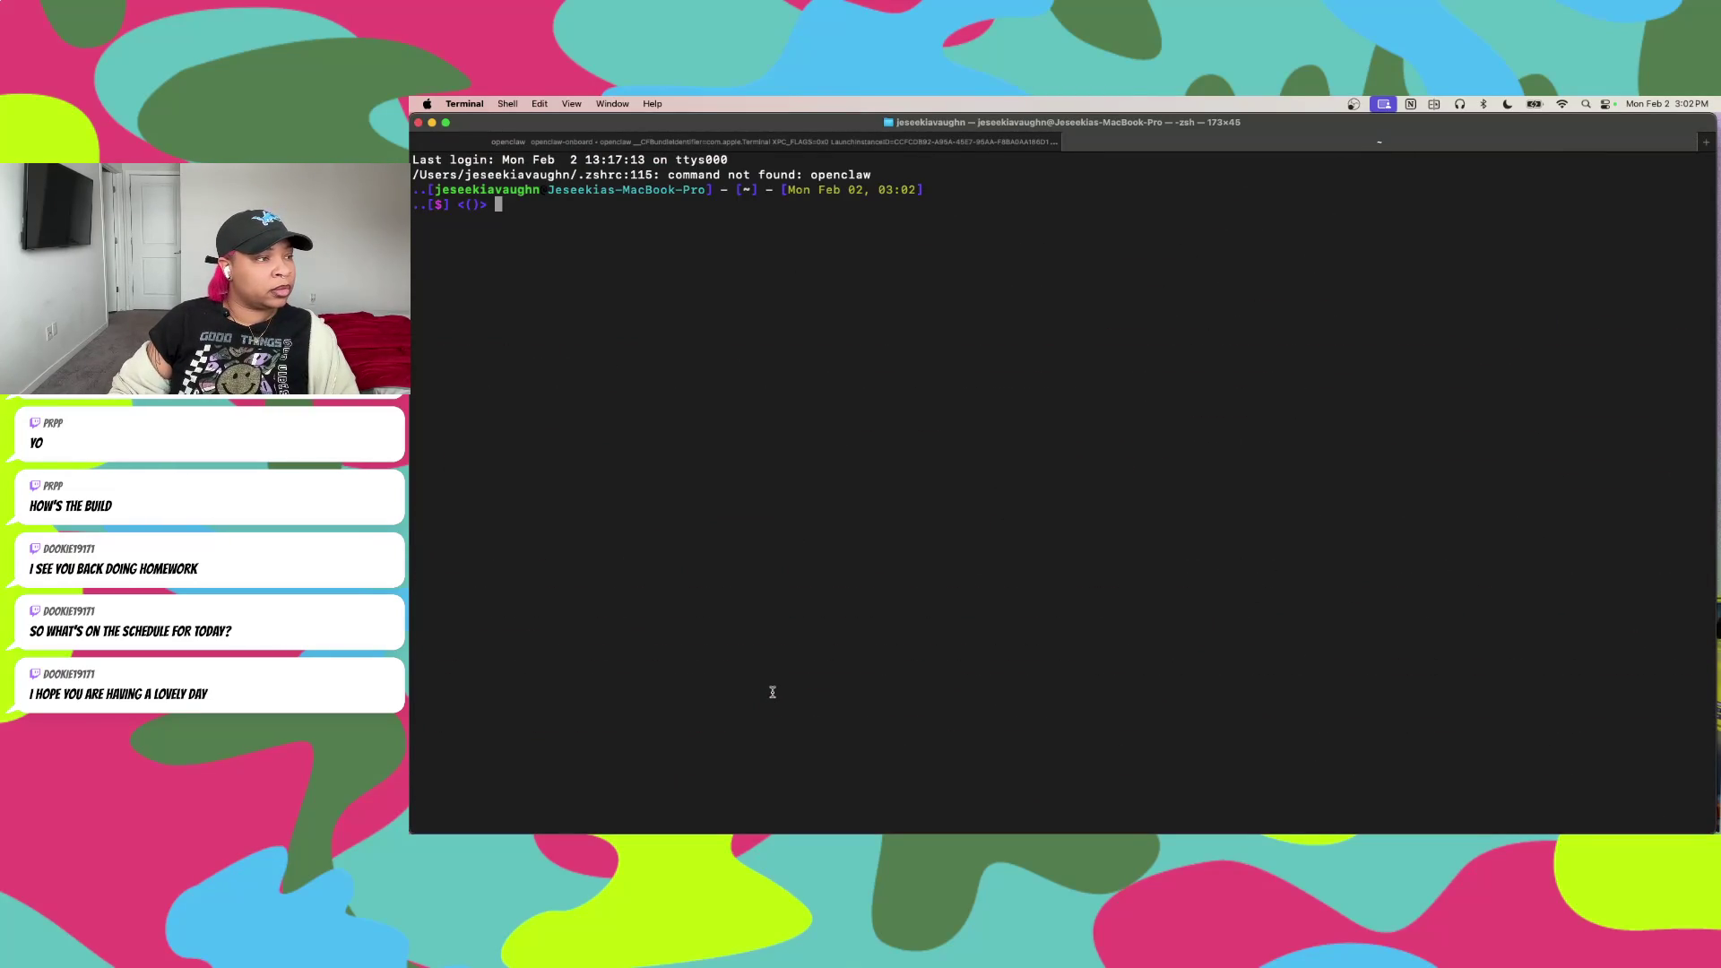
pyautogui.click(796, 141)
pyautogui.scroll(-5, 730, 409)
pyautogui.scroll(-10, 729, 410)
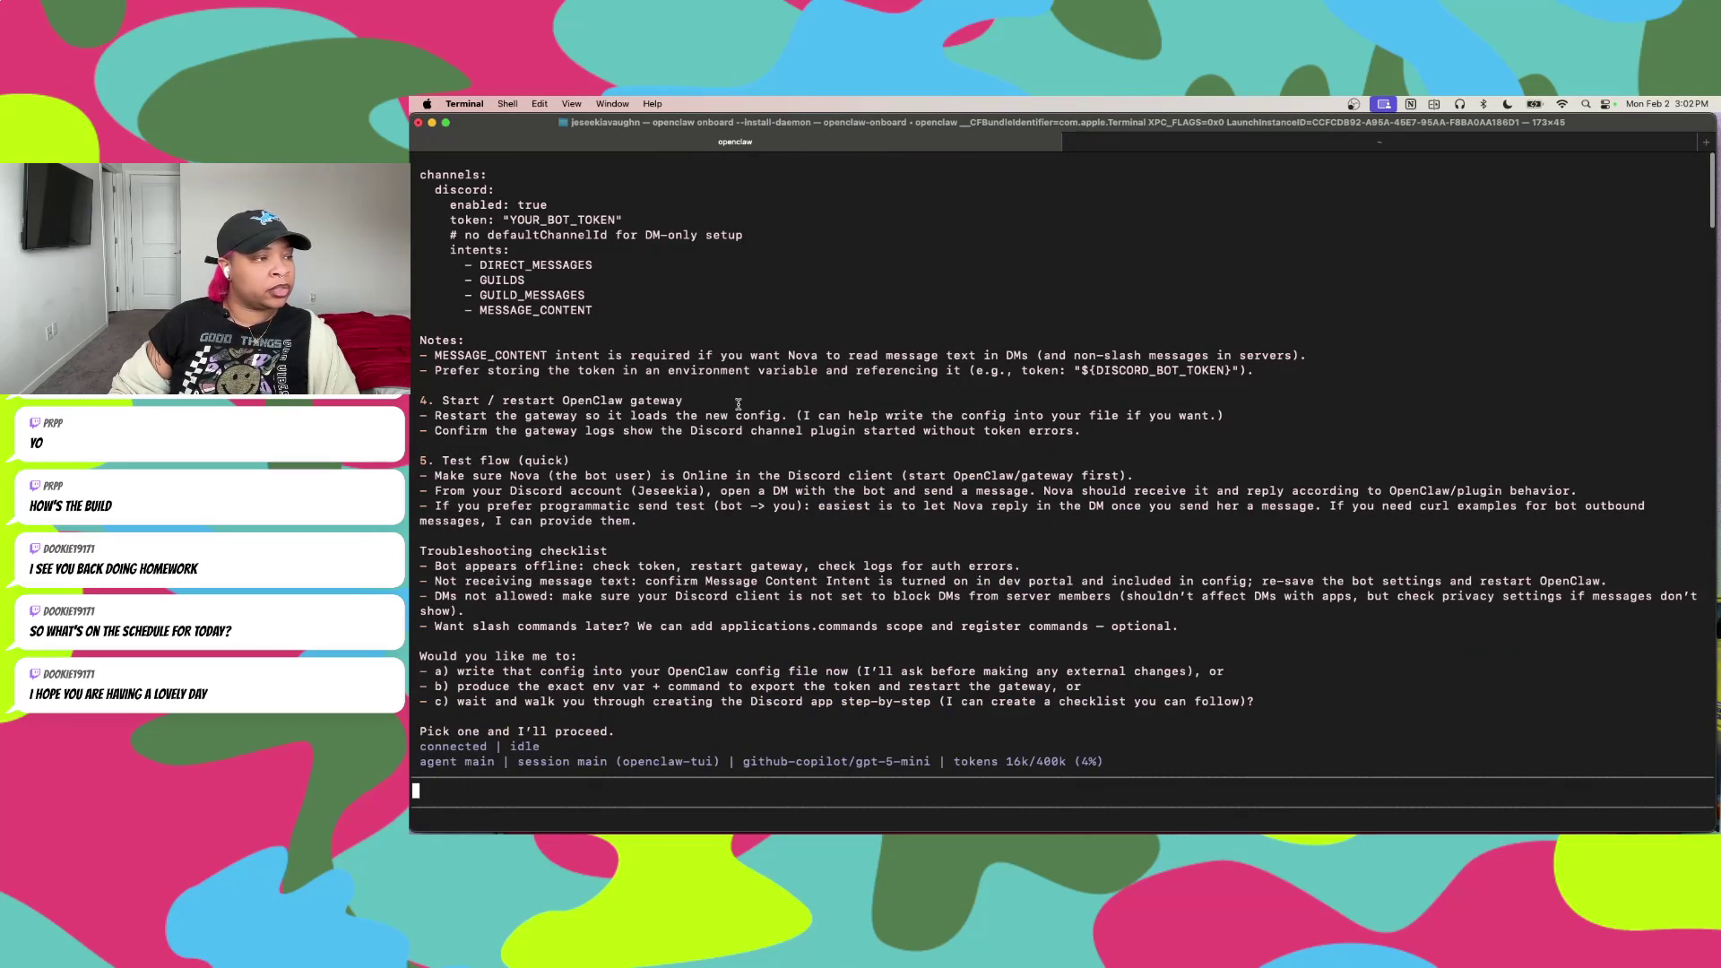
# Step: Bring the OpenClaw iMessage docs window forward and enlarge it to fill the screen
pyautogui.hotkey('ctrl', 'Up')
pyautogui.click(596, 444)
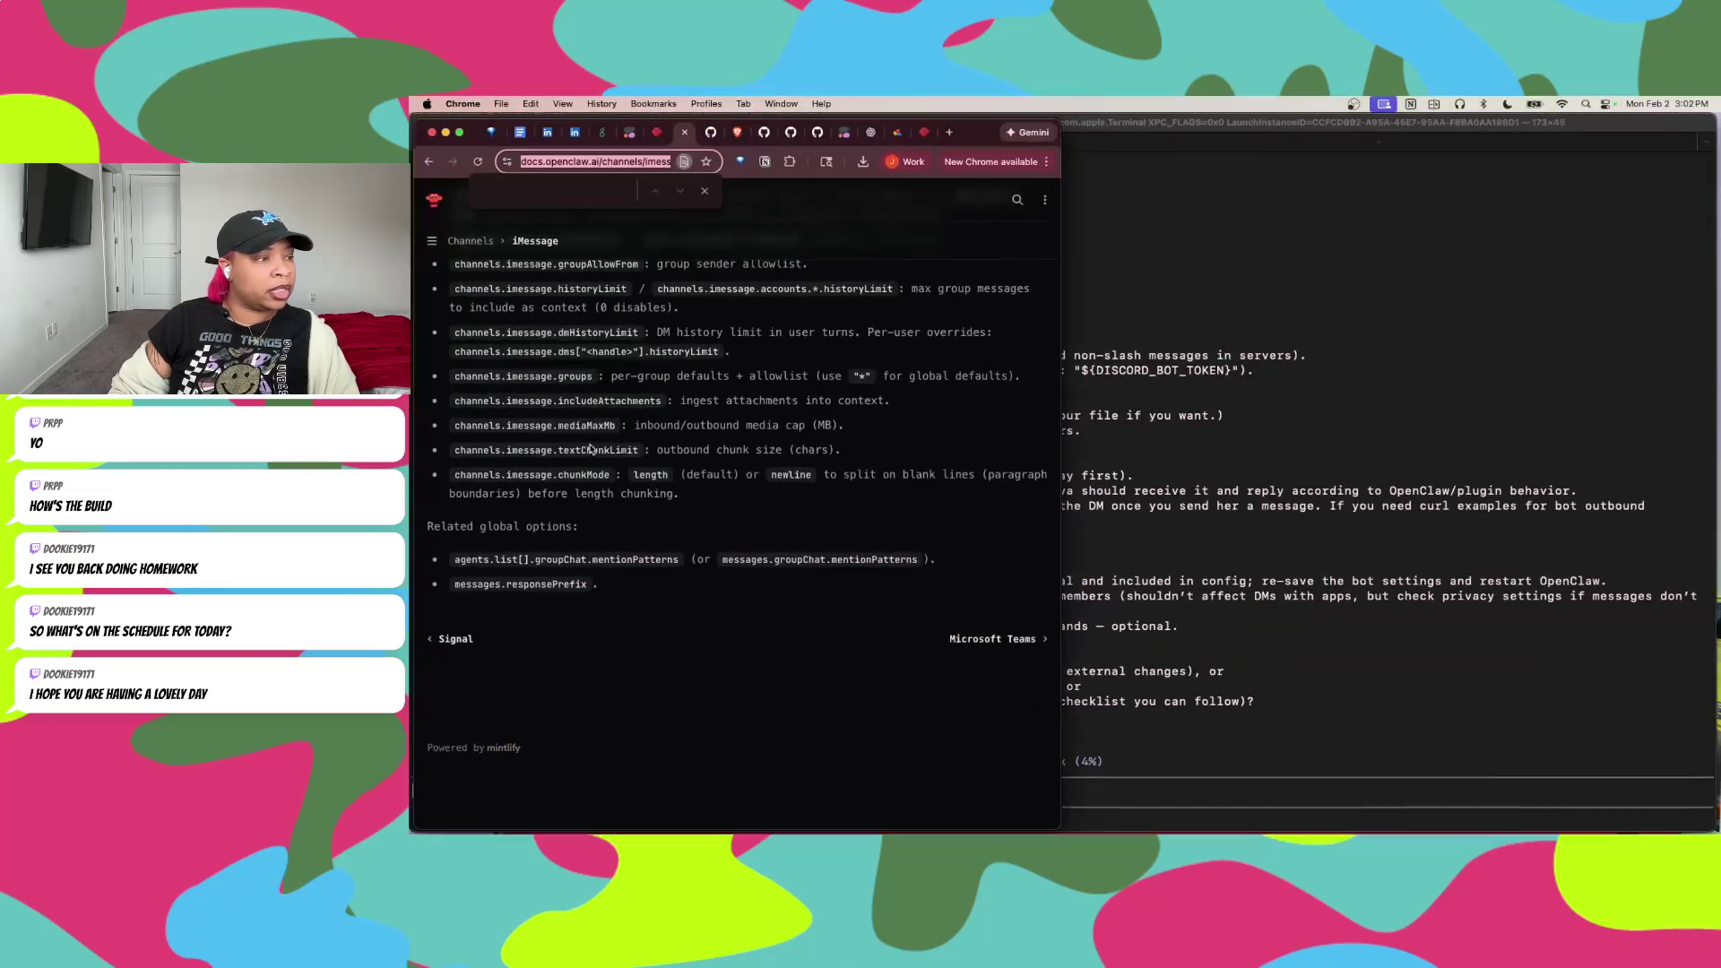
pyautogui.doubleClick(976, 132)
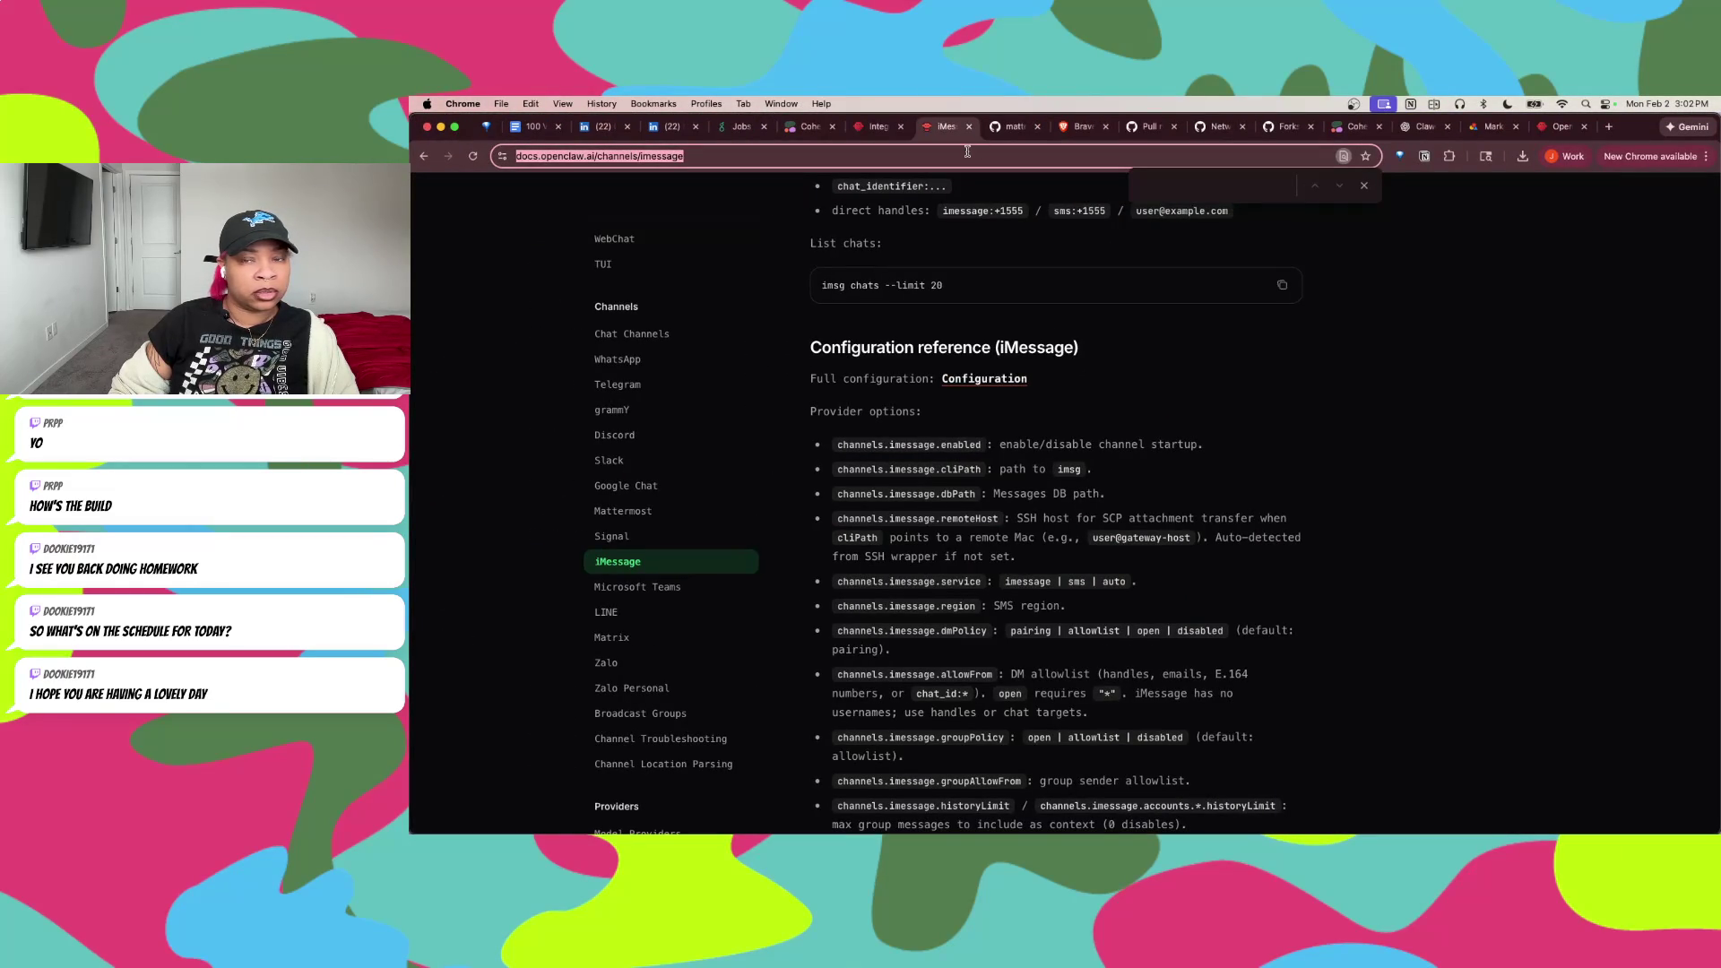
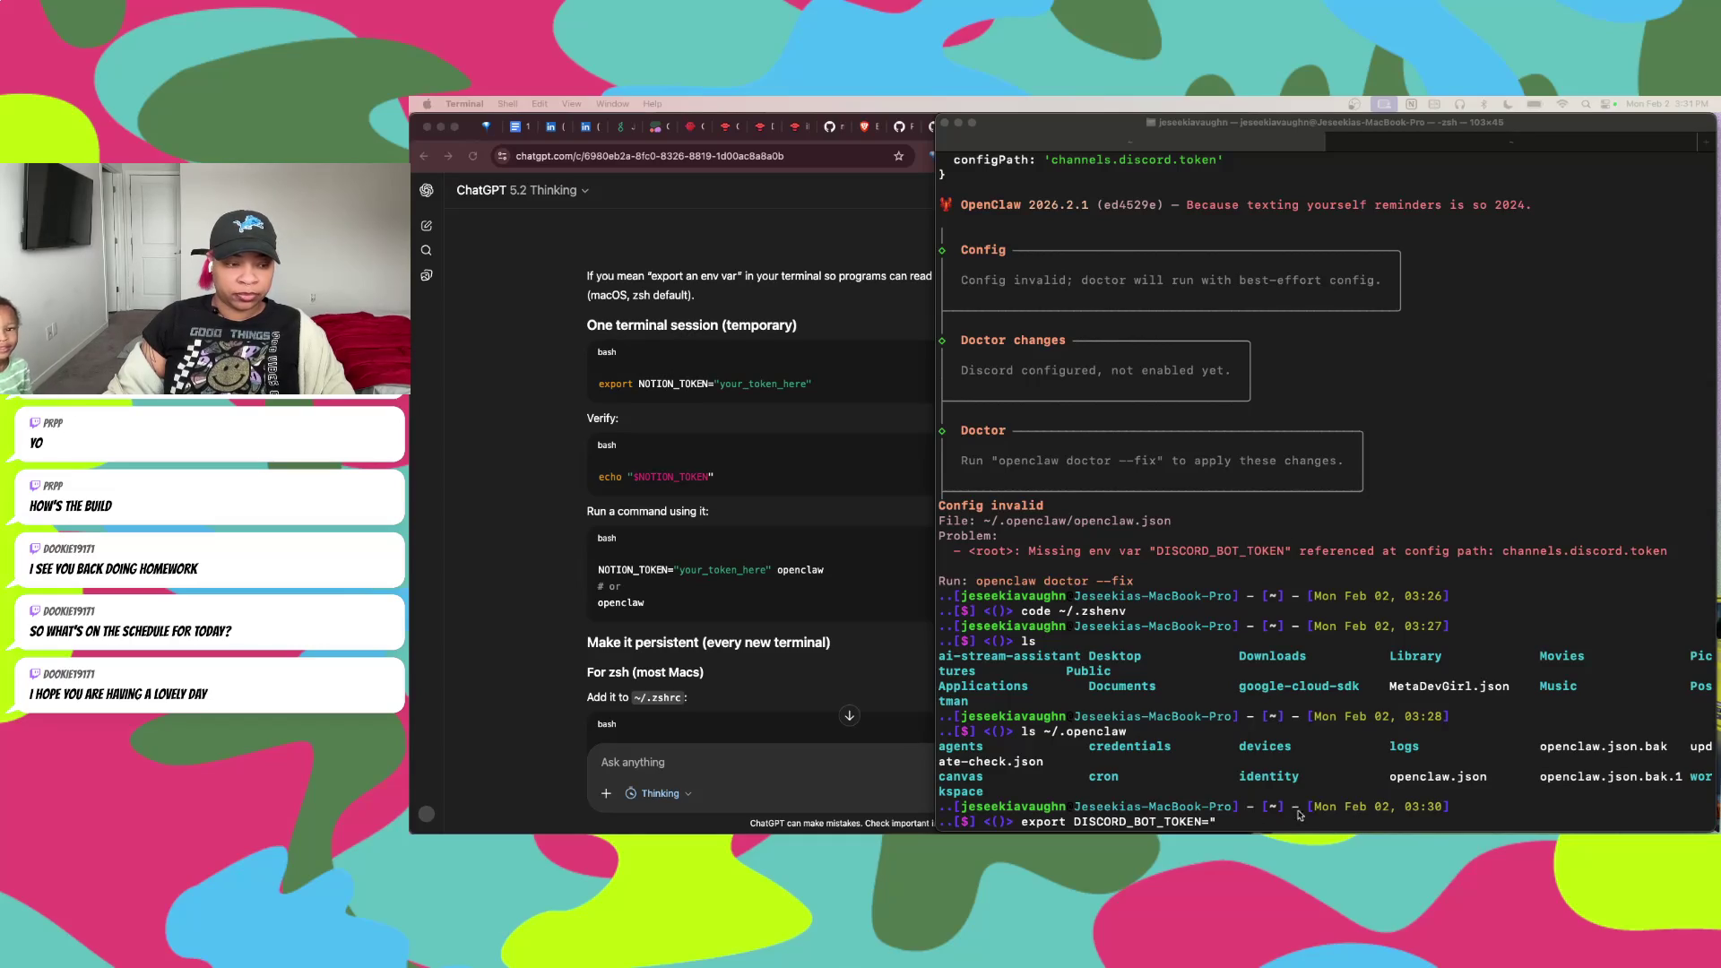
# Step: Focus the Terminal at the export prompt and move it aside to reveal the ChatGPT instructions
pyautogui.click(1221, 823)
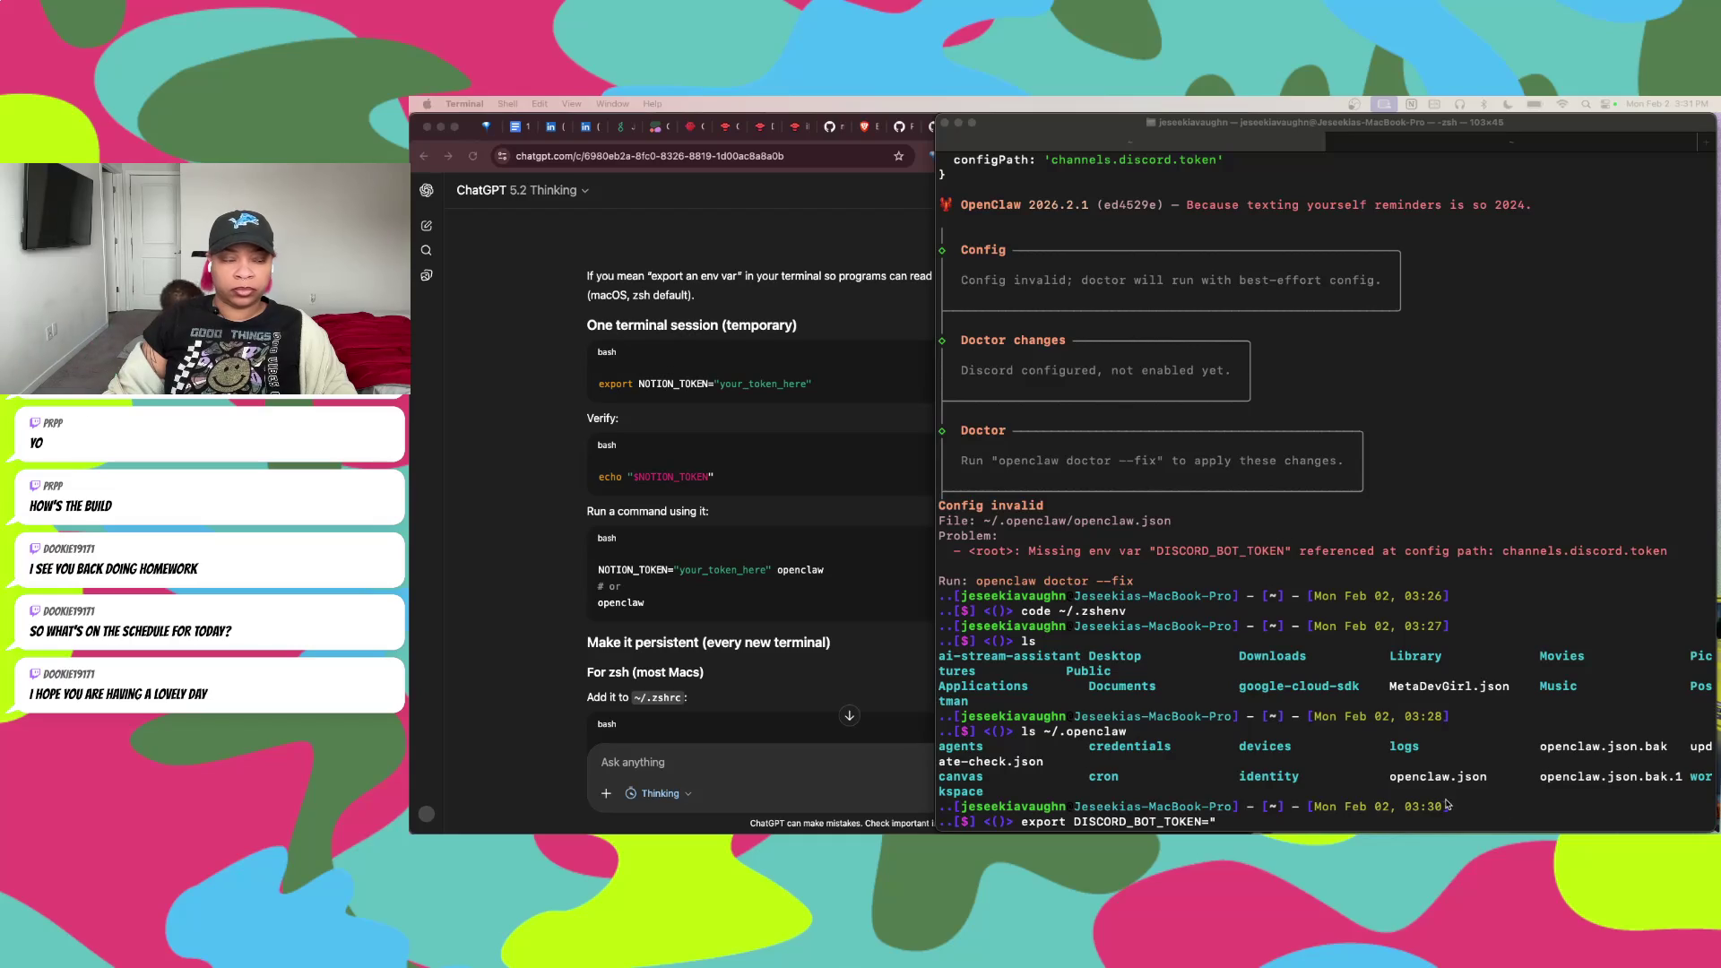
pyautogui.moveTo(1307, 117)
pyautogui.mouseDown()
pyautogui.moveTo(1720, 138)
pyautogui.moveTo(1405, 150)
pyautogui.mouseUp()
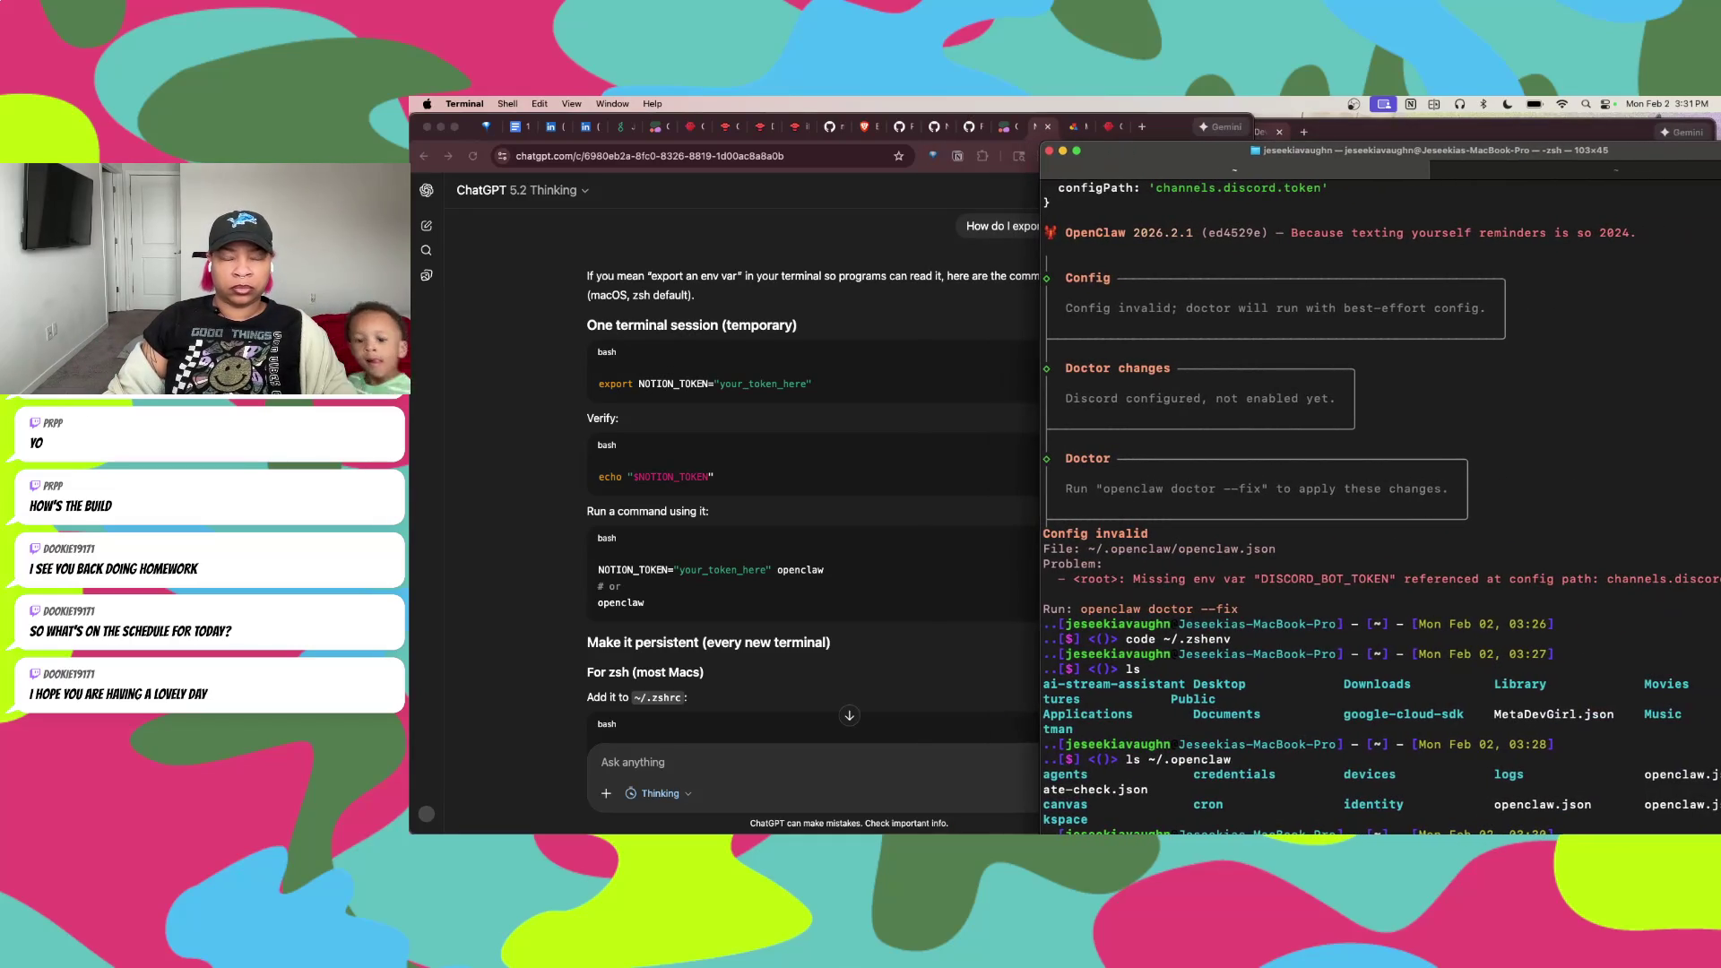
# Step: Minimize the Terminal while the doctor fix finishes, then bring up the window overview
pyautogui.press('super+m')
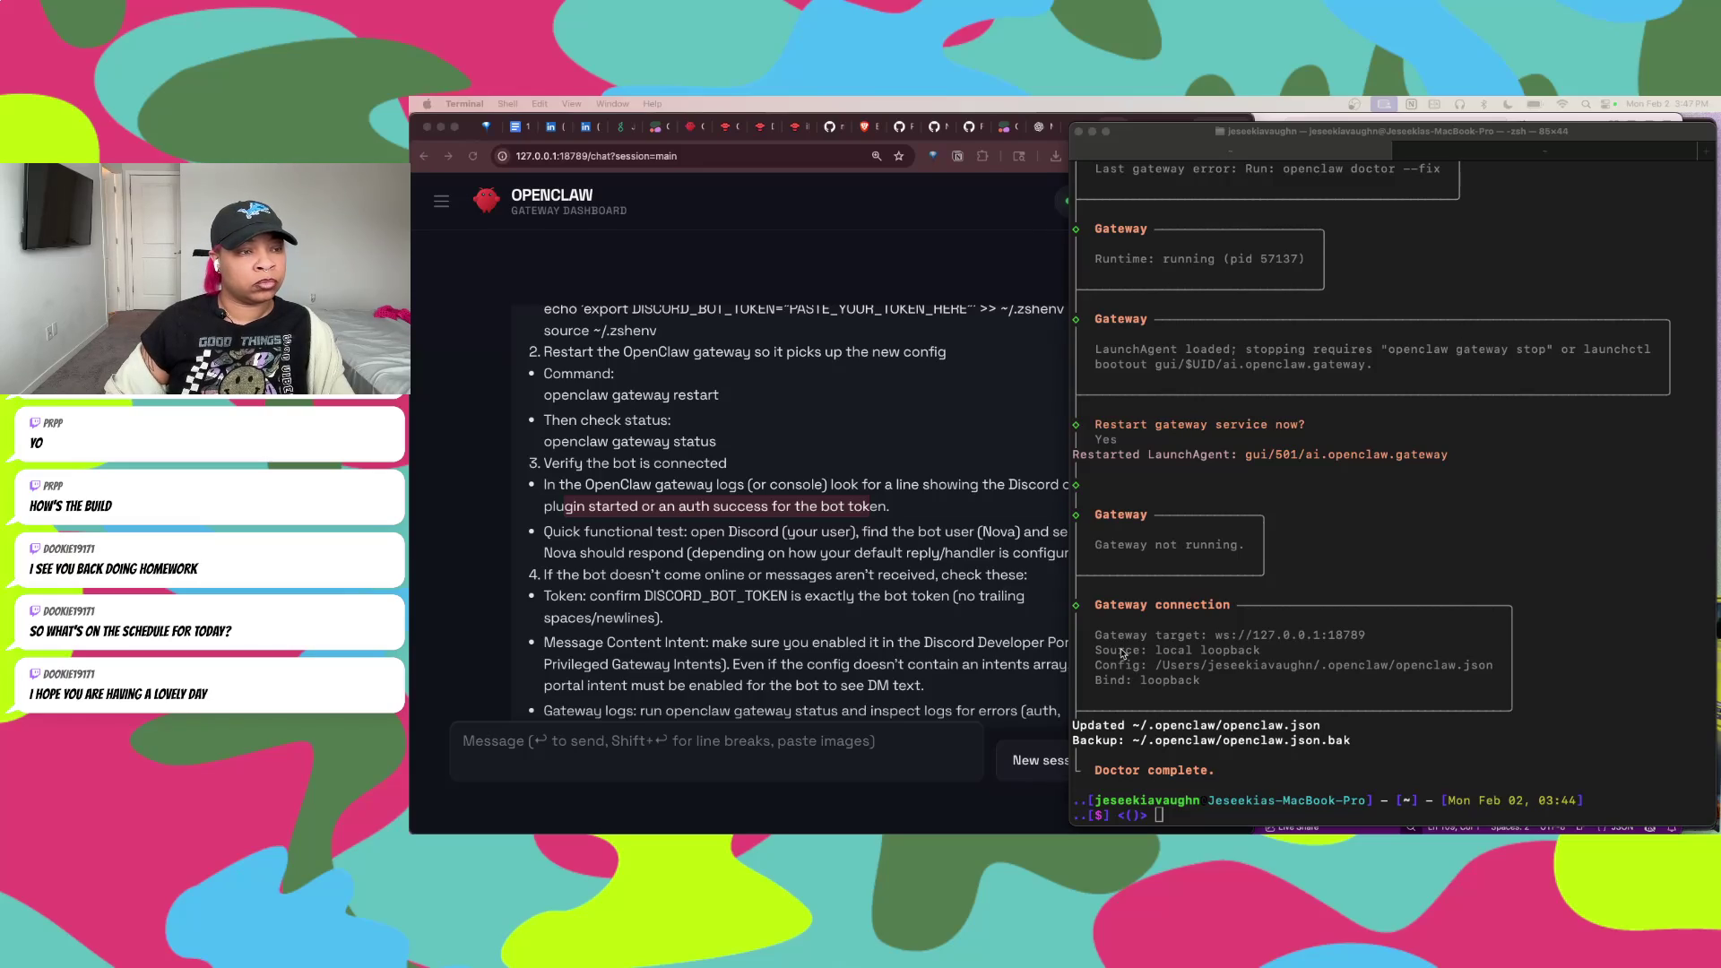
pyautogui.hotkey('ctrl', 'Up')
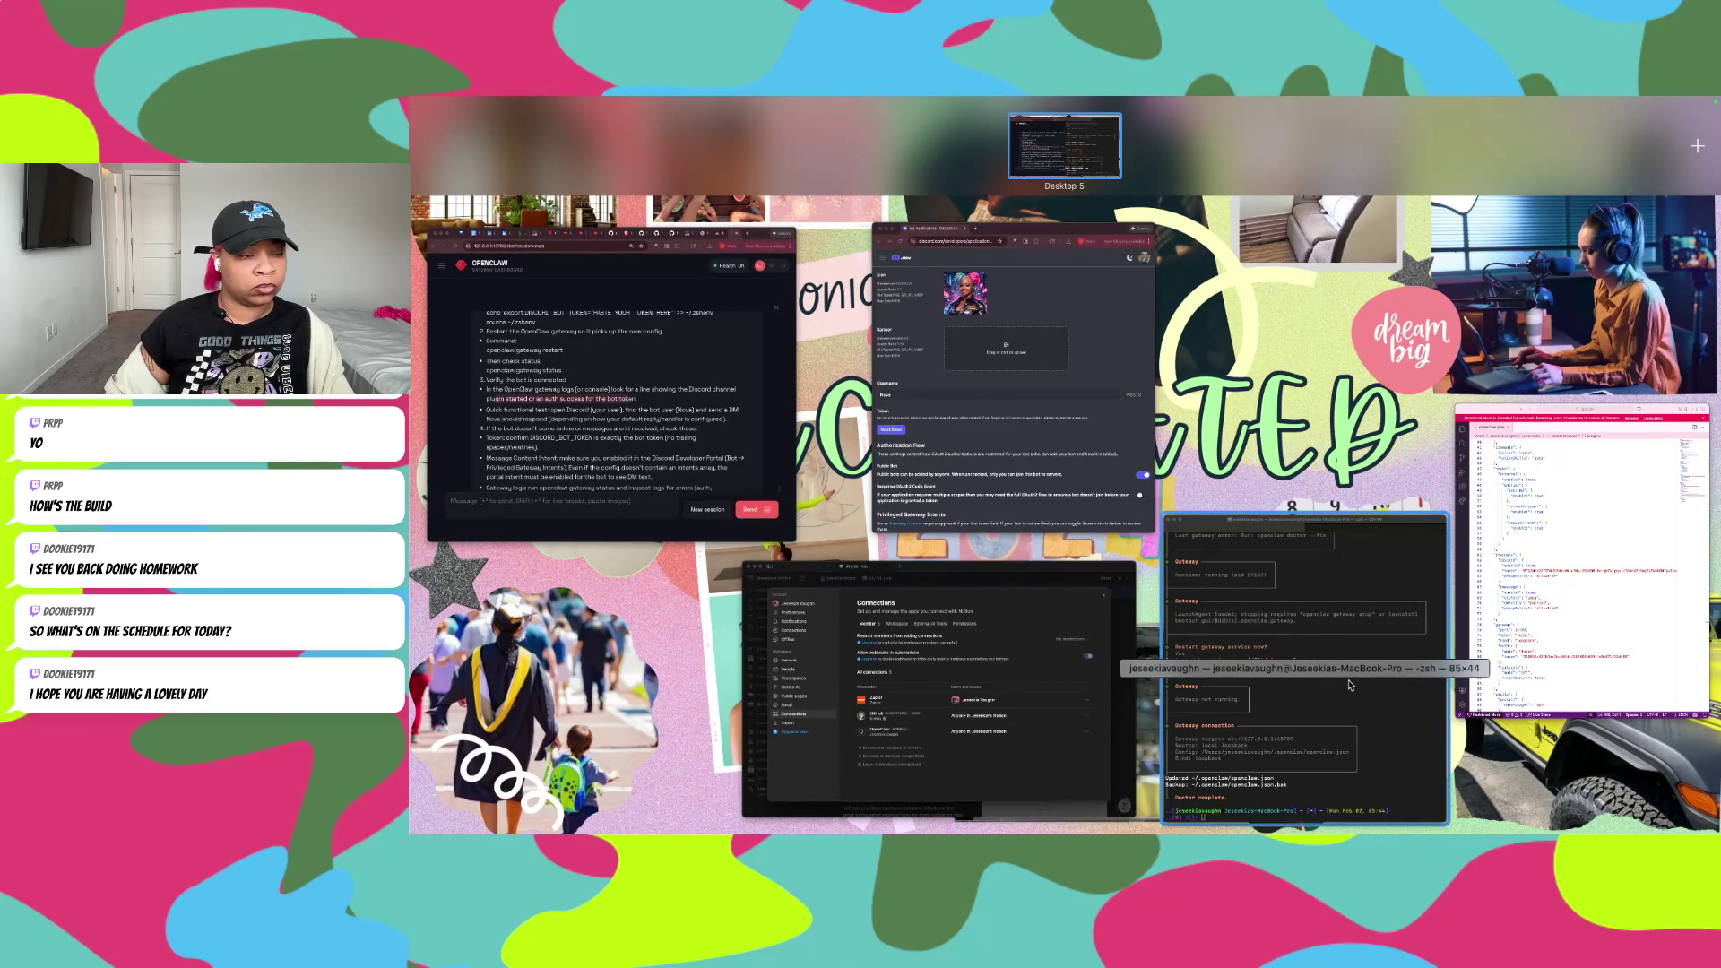
# Step: Close the Notion window and bring Discord to the front
pyautogui.click(941, 695)
pyautogui.click(756, 192)
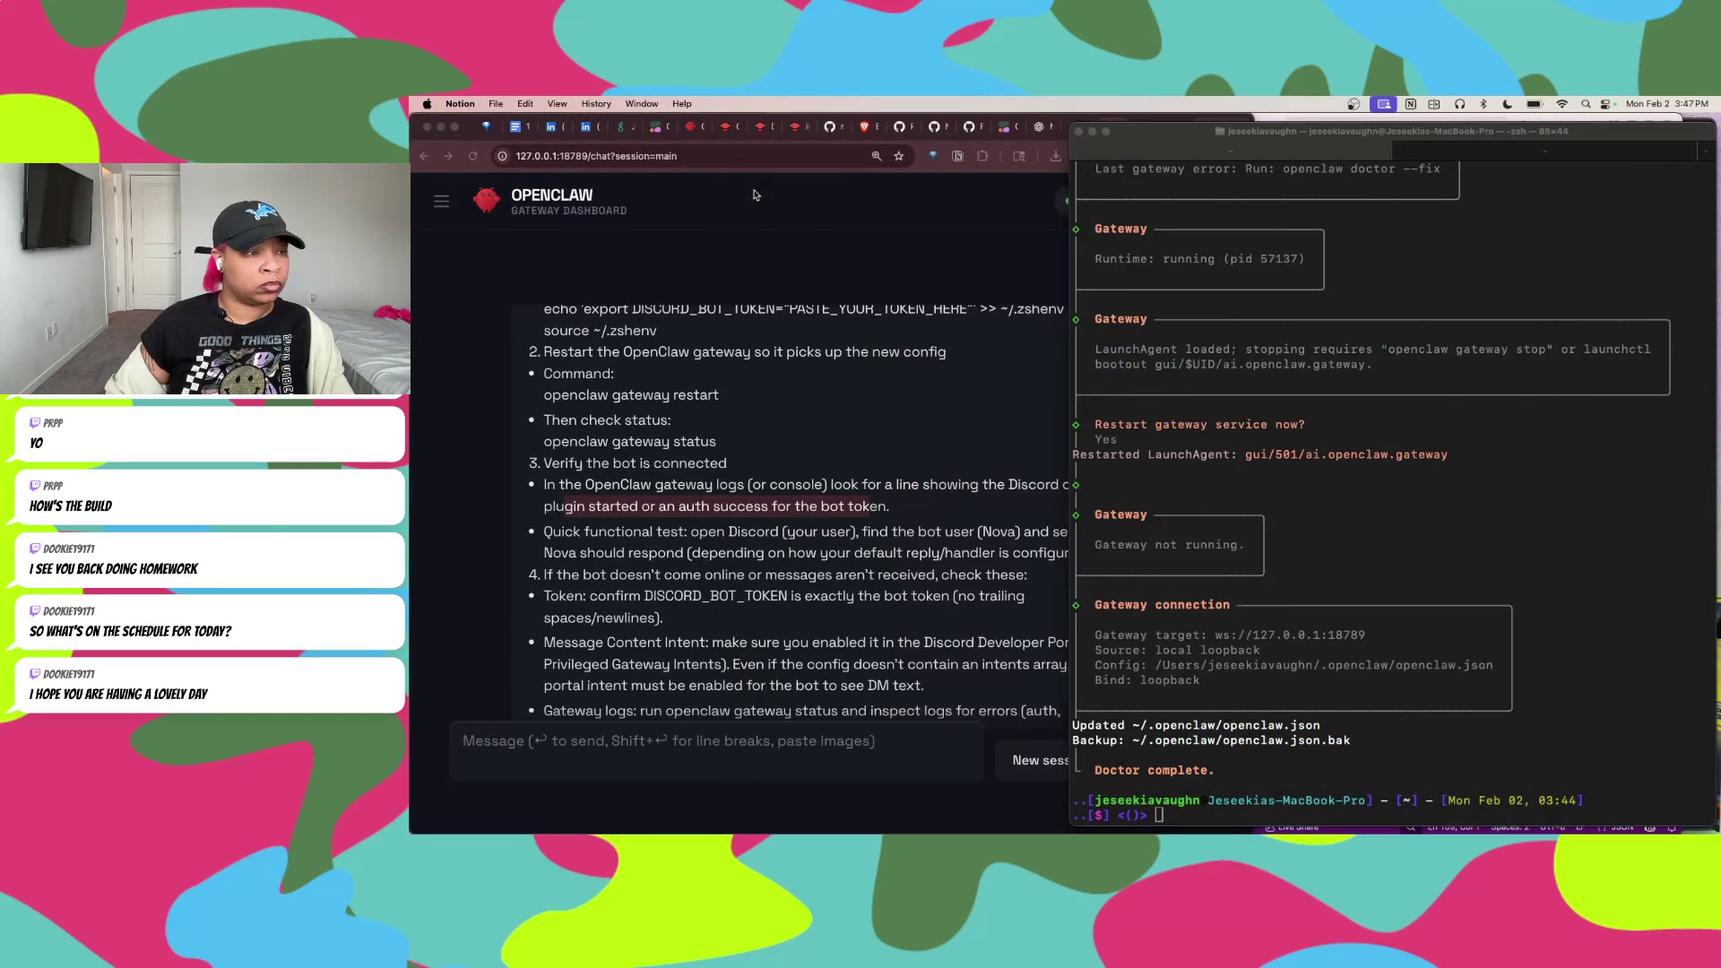
pyautogui.hotkey('ctrl', 'Up')
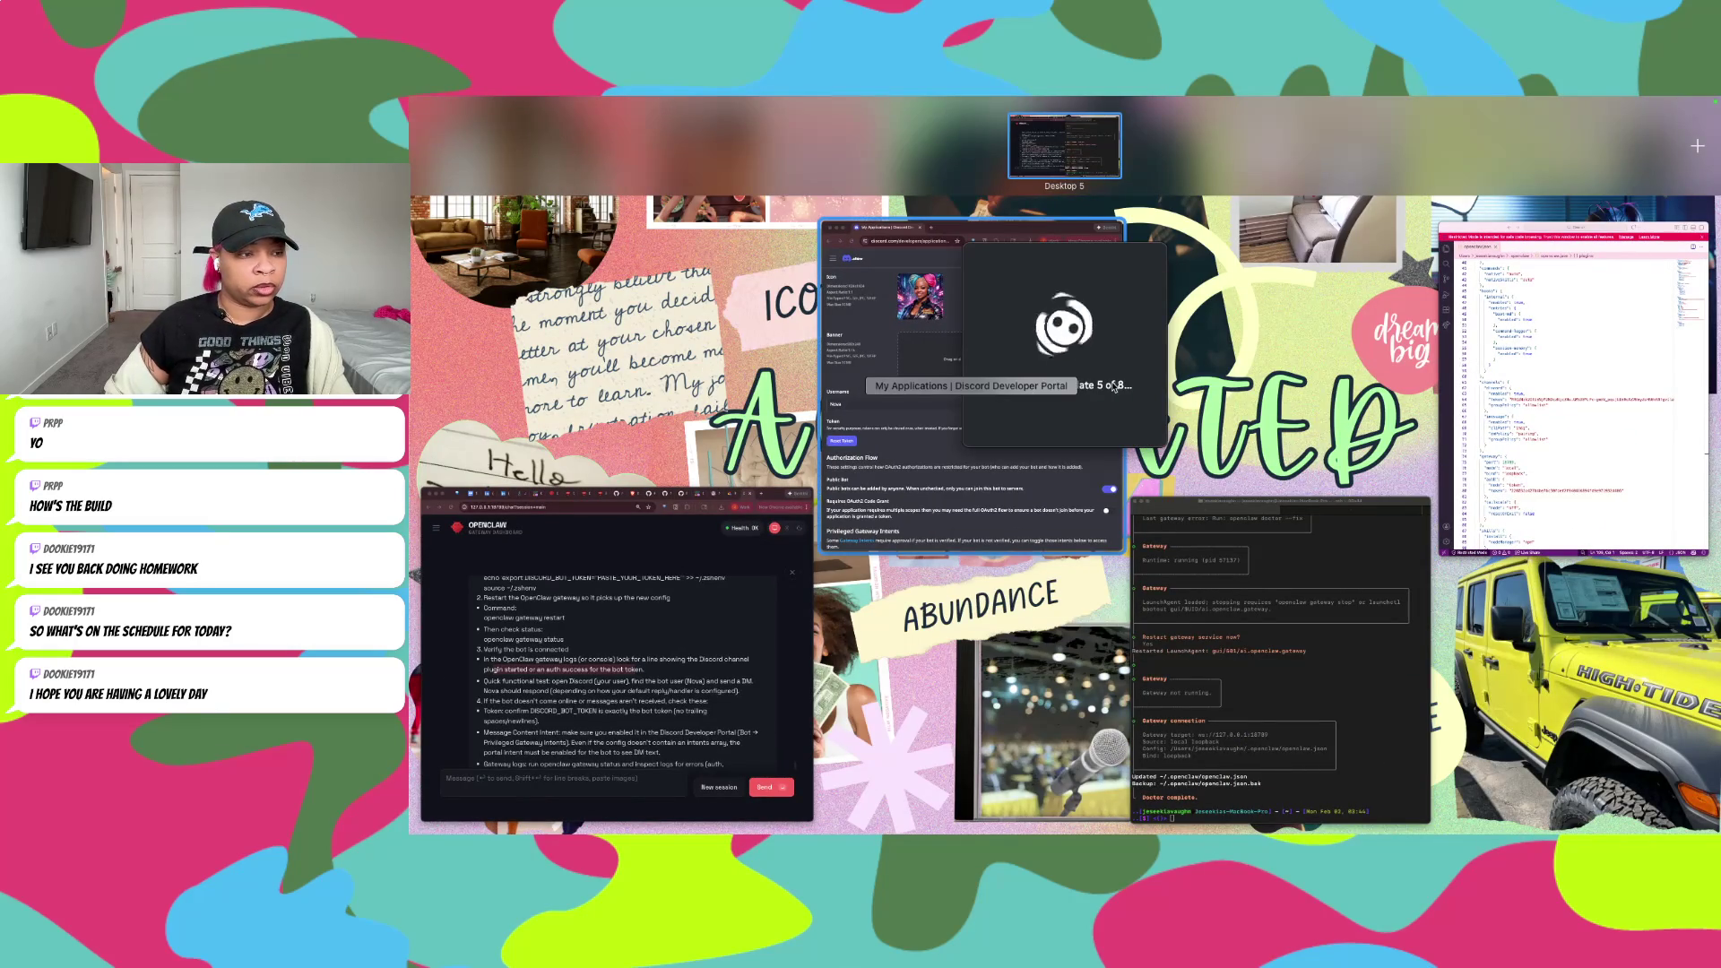
pyautogui.click(1115, 386)
pyautogui.click(1044, 369)
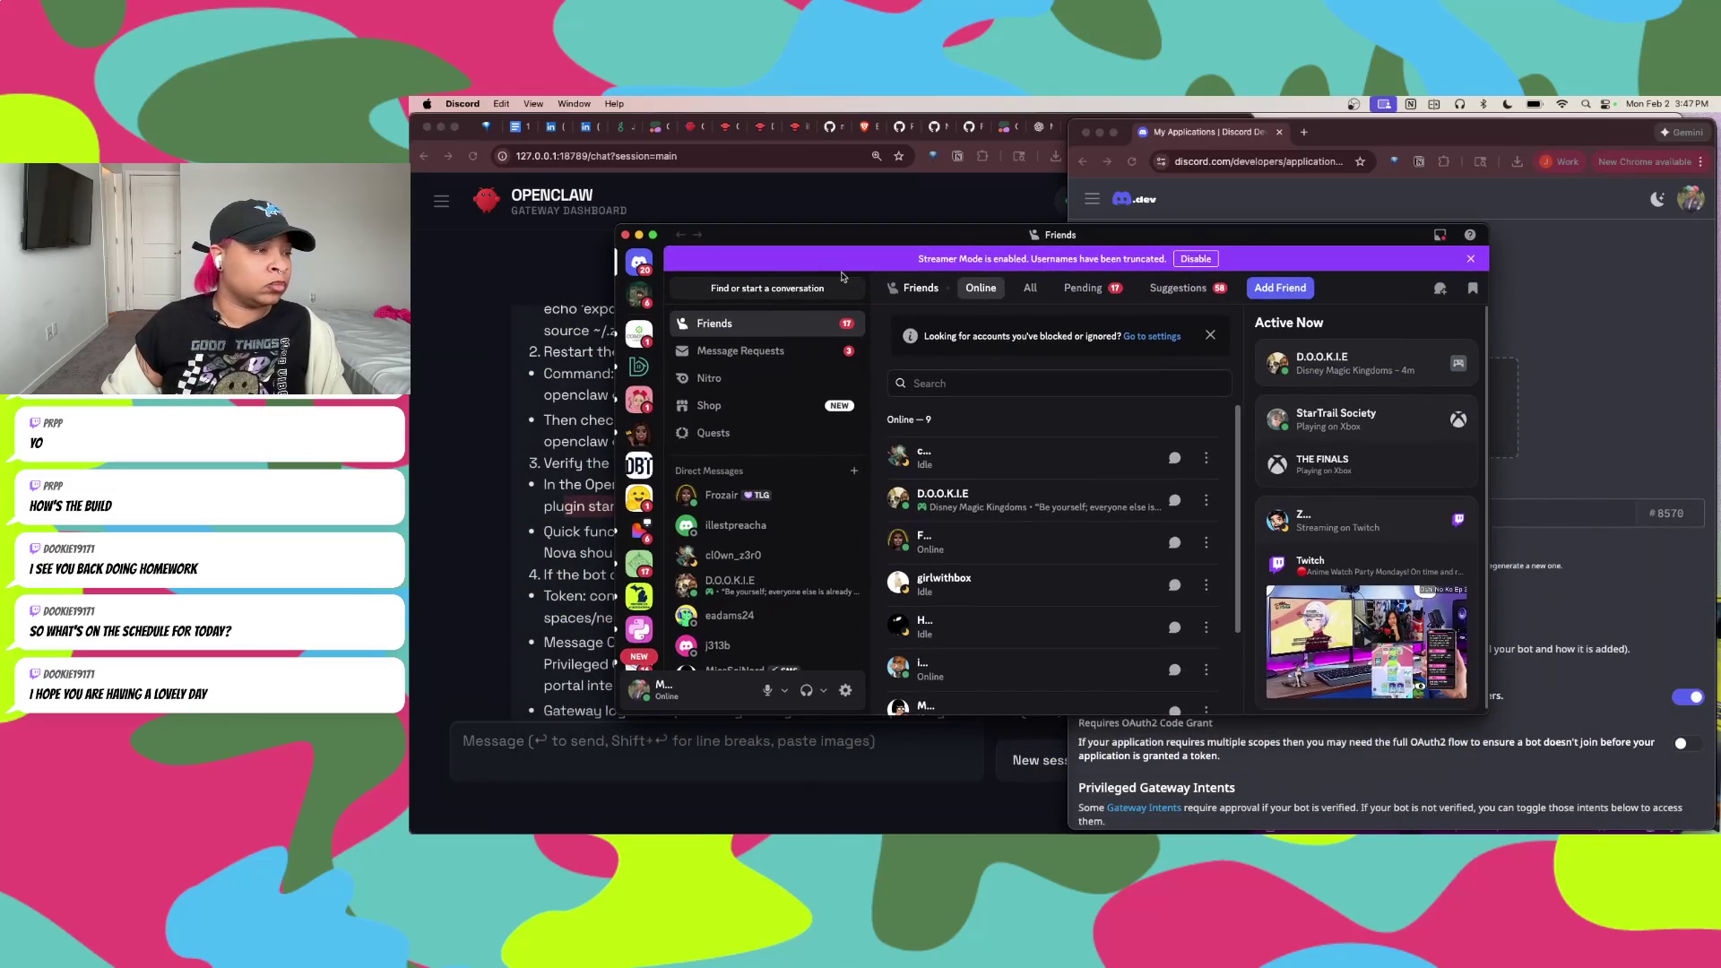
# Step: Search Discord for 'nova', then minimize Discord and return to the OpenClaw dashboard chat
pyautogui.click(748, 290)
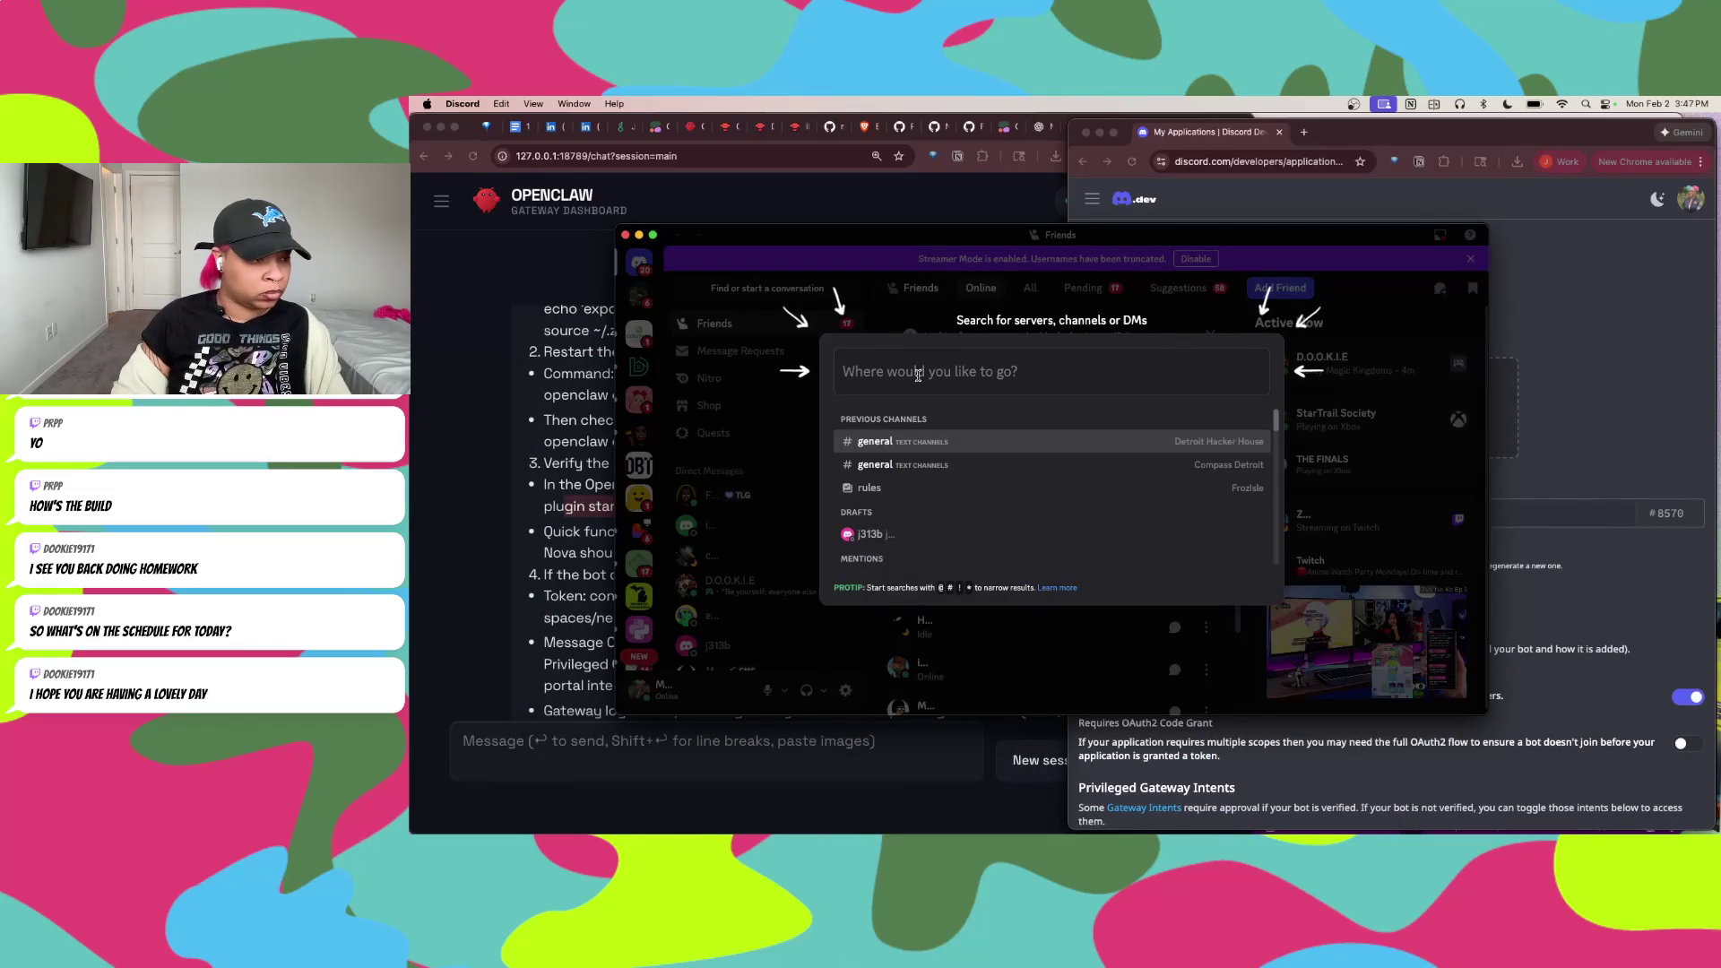
pyautogui.write('nova')
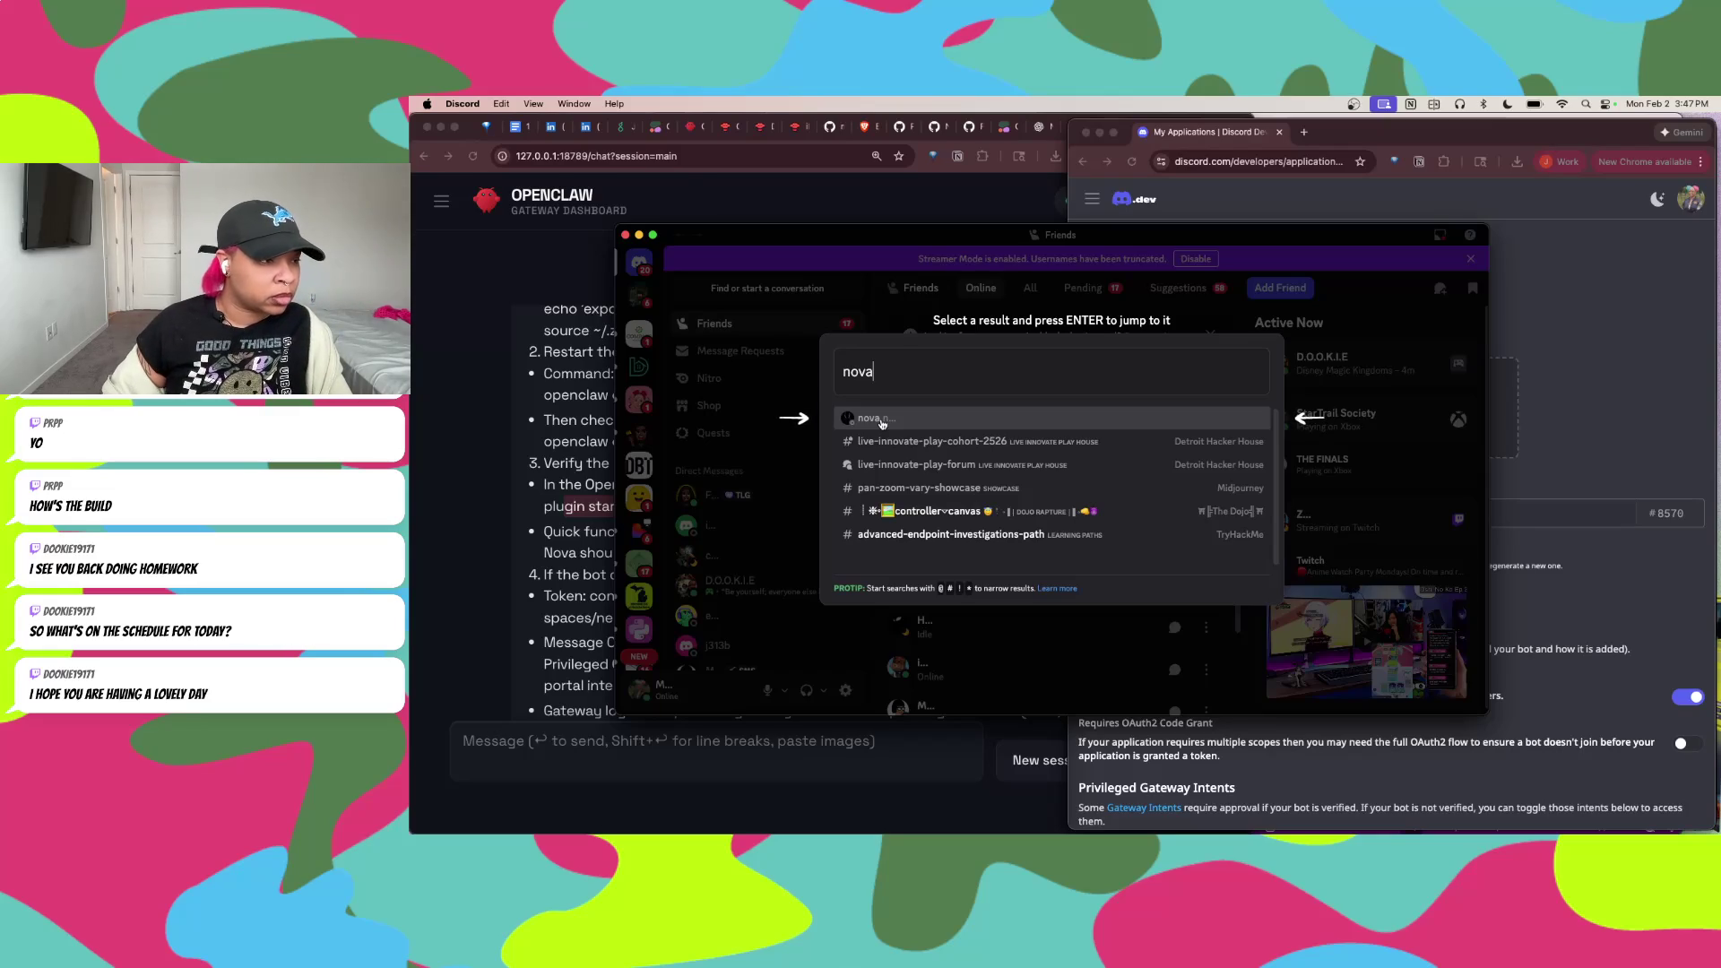
pyautogui.press('super+m')
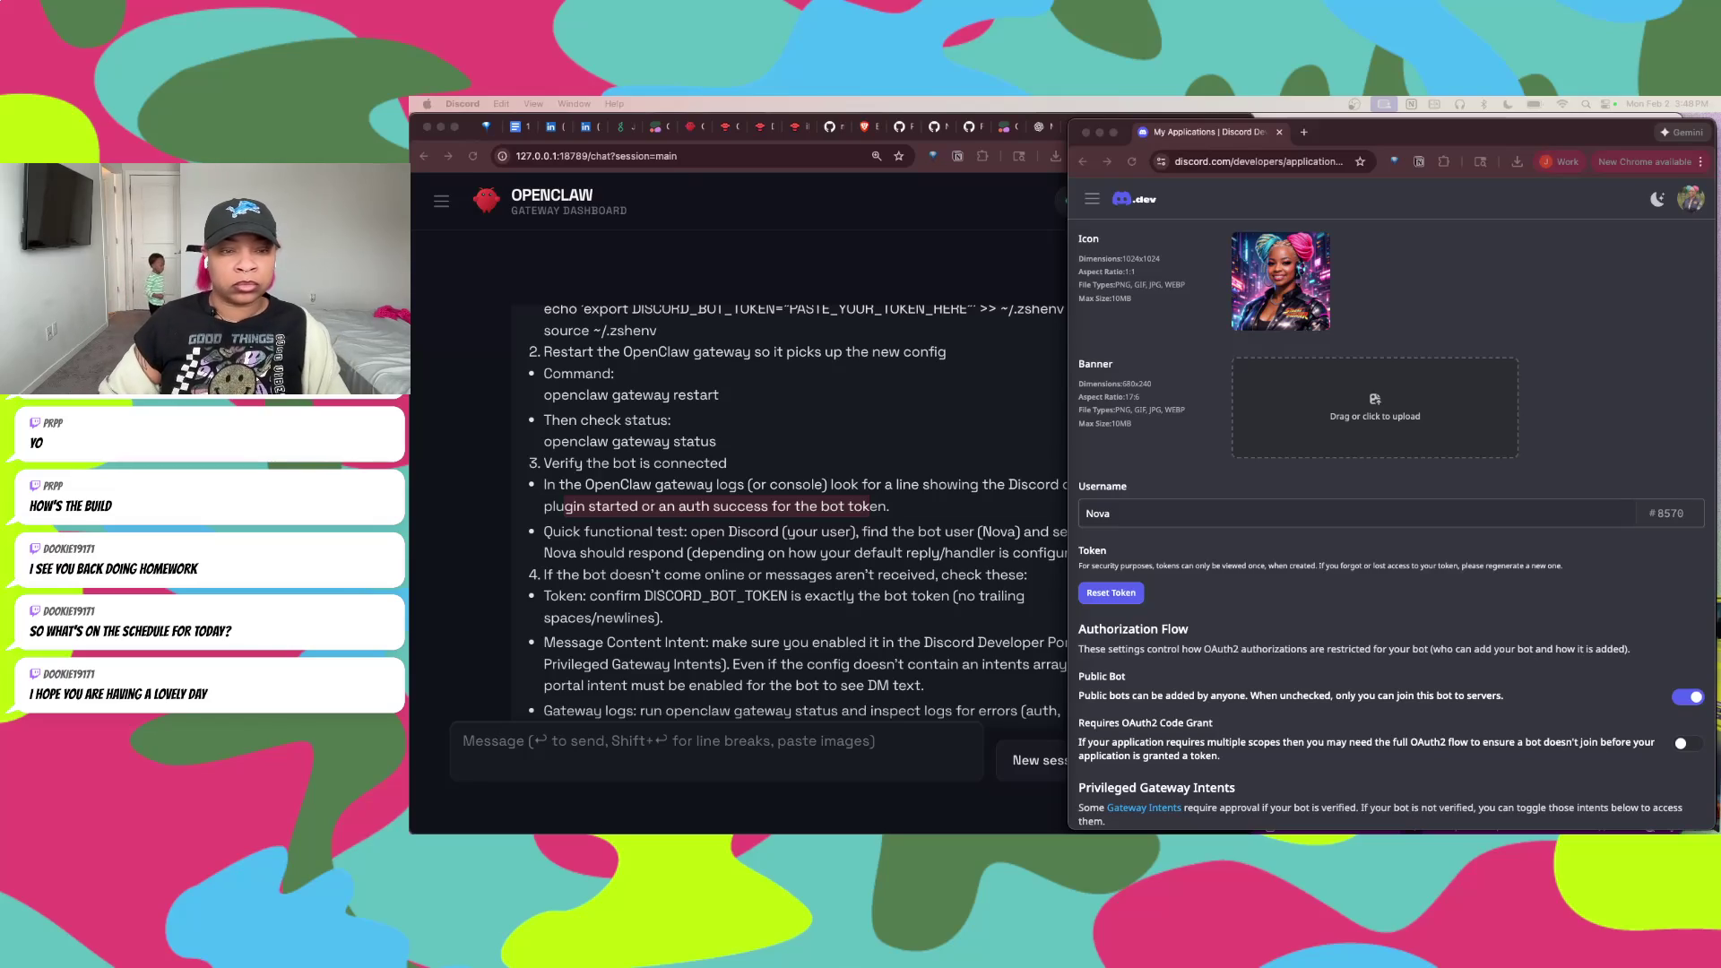
pyautogui.click(771, 617)
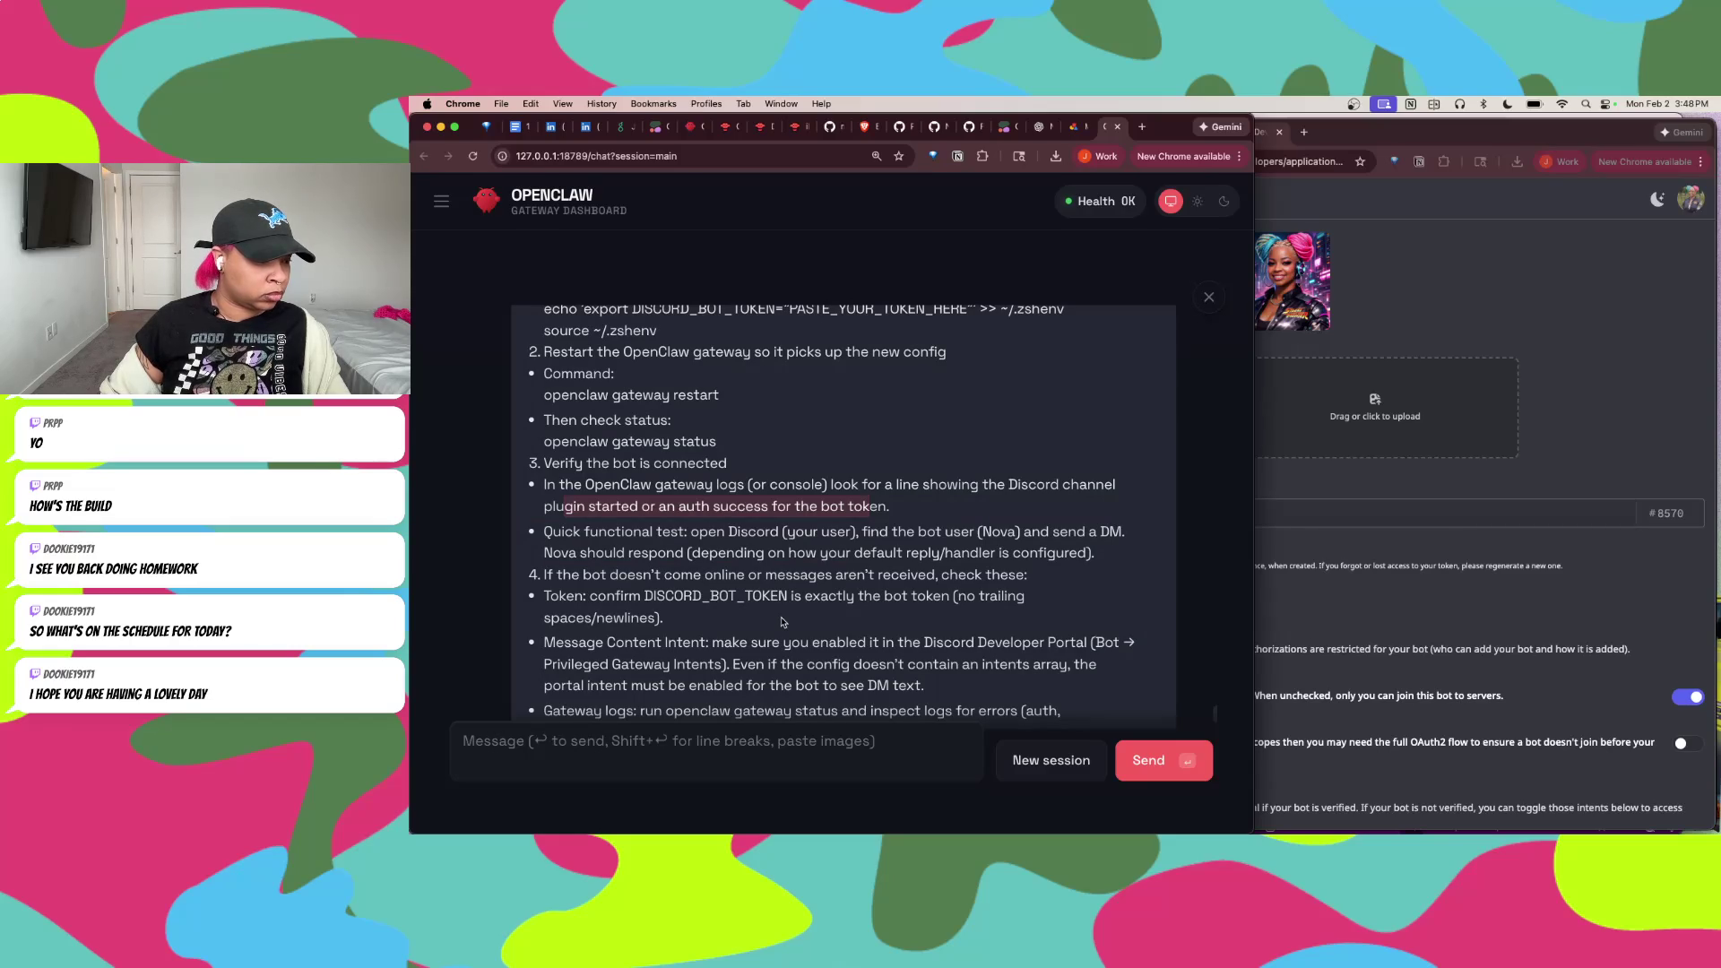
# Step: Reply 'A' to Nova in the dashboard chat to restart the gateway and check logs
pyautogui.scroll(-3, 782, 620)
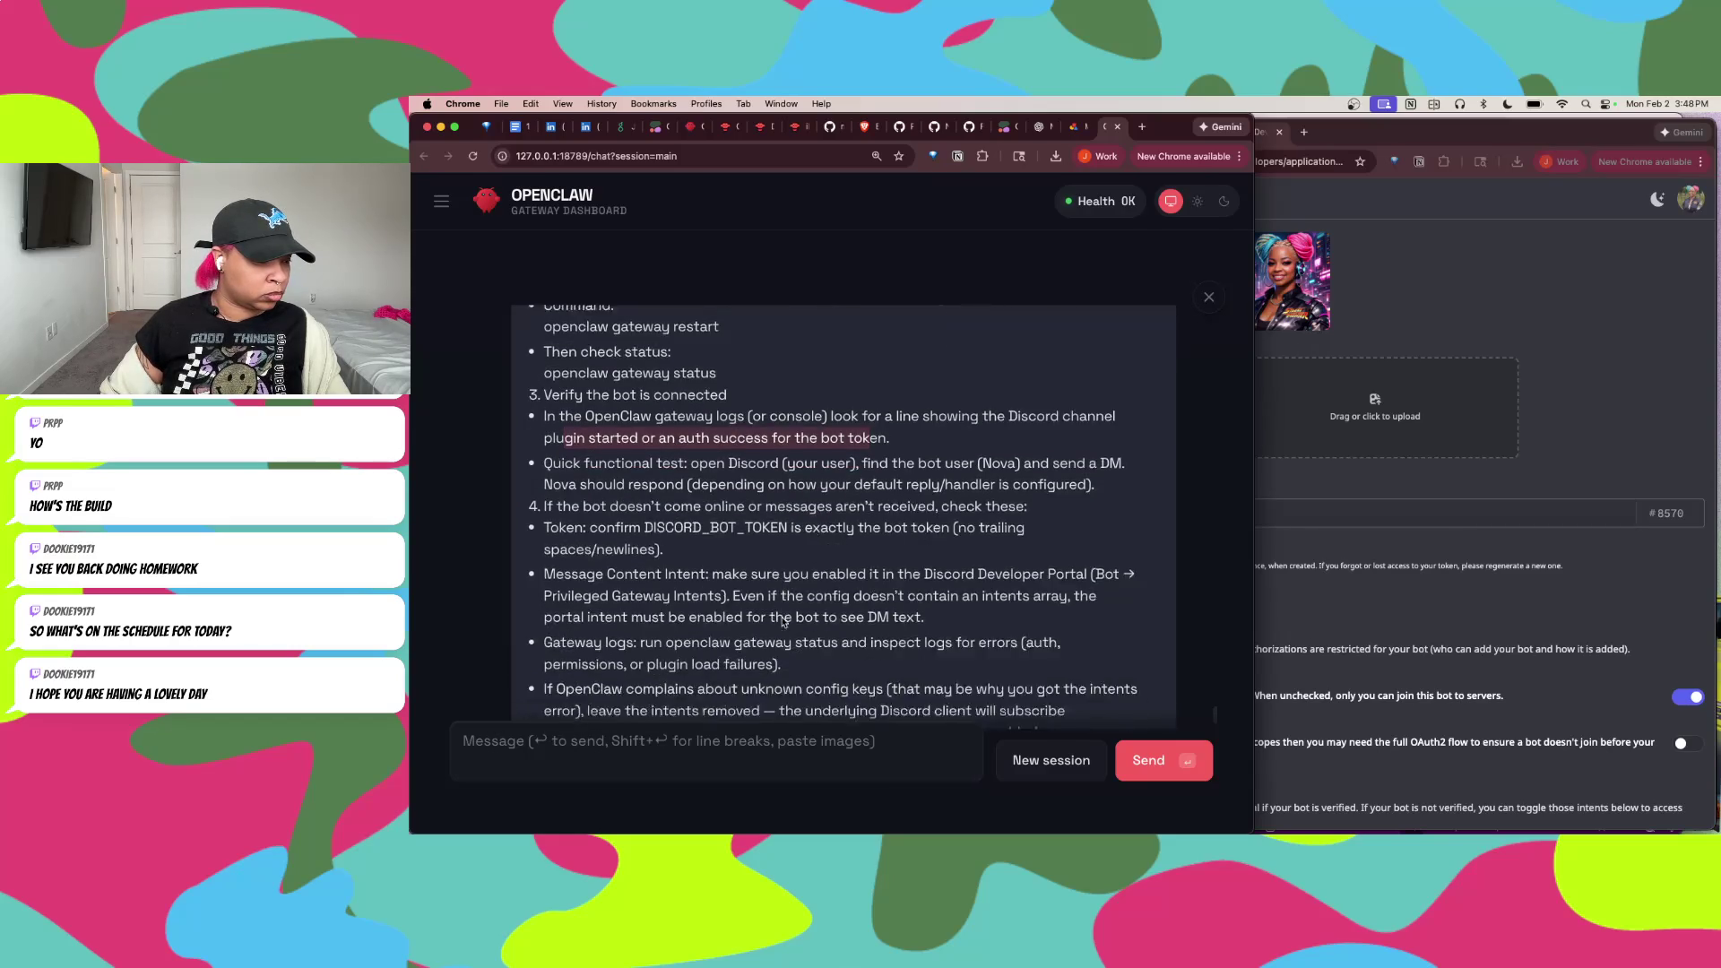
pyautogui.scroll(-2, 782, 617)
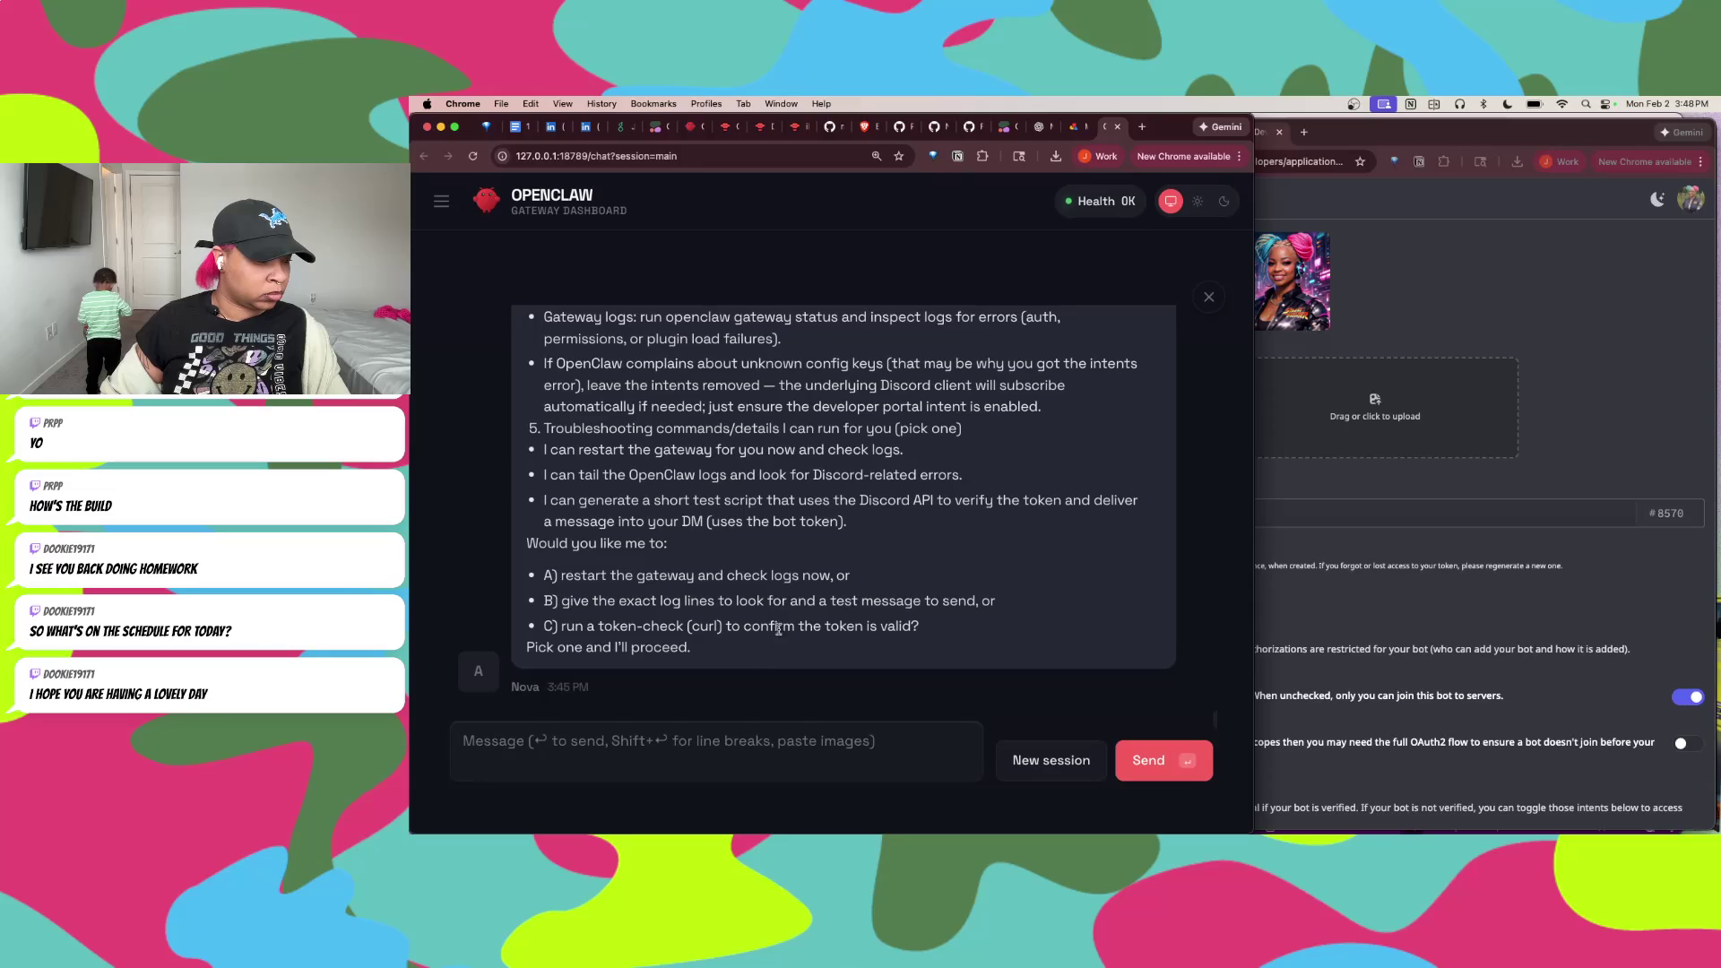
pyautogui.click(660, 759)
pyautogui.write('A')
pyautogui.press('Return')
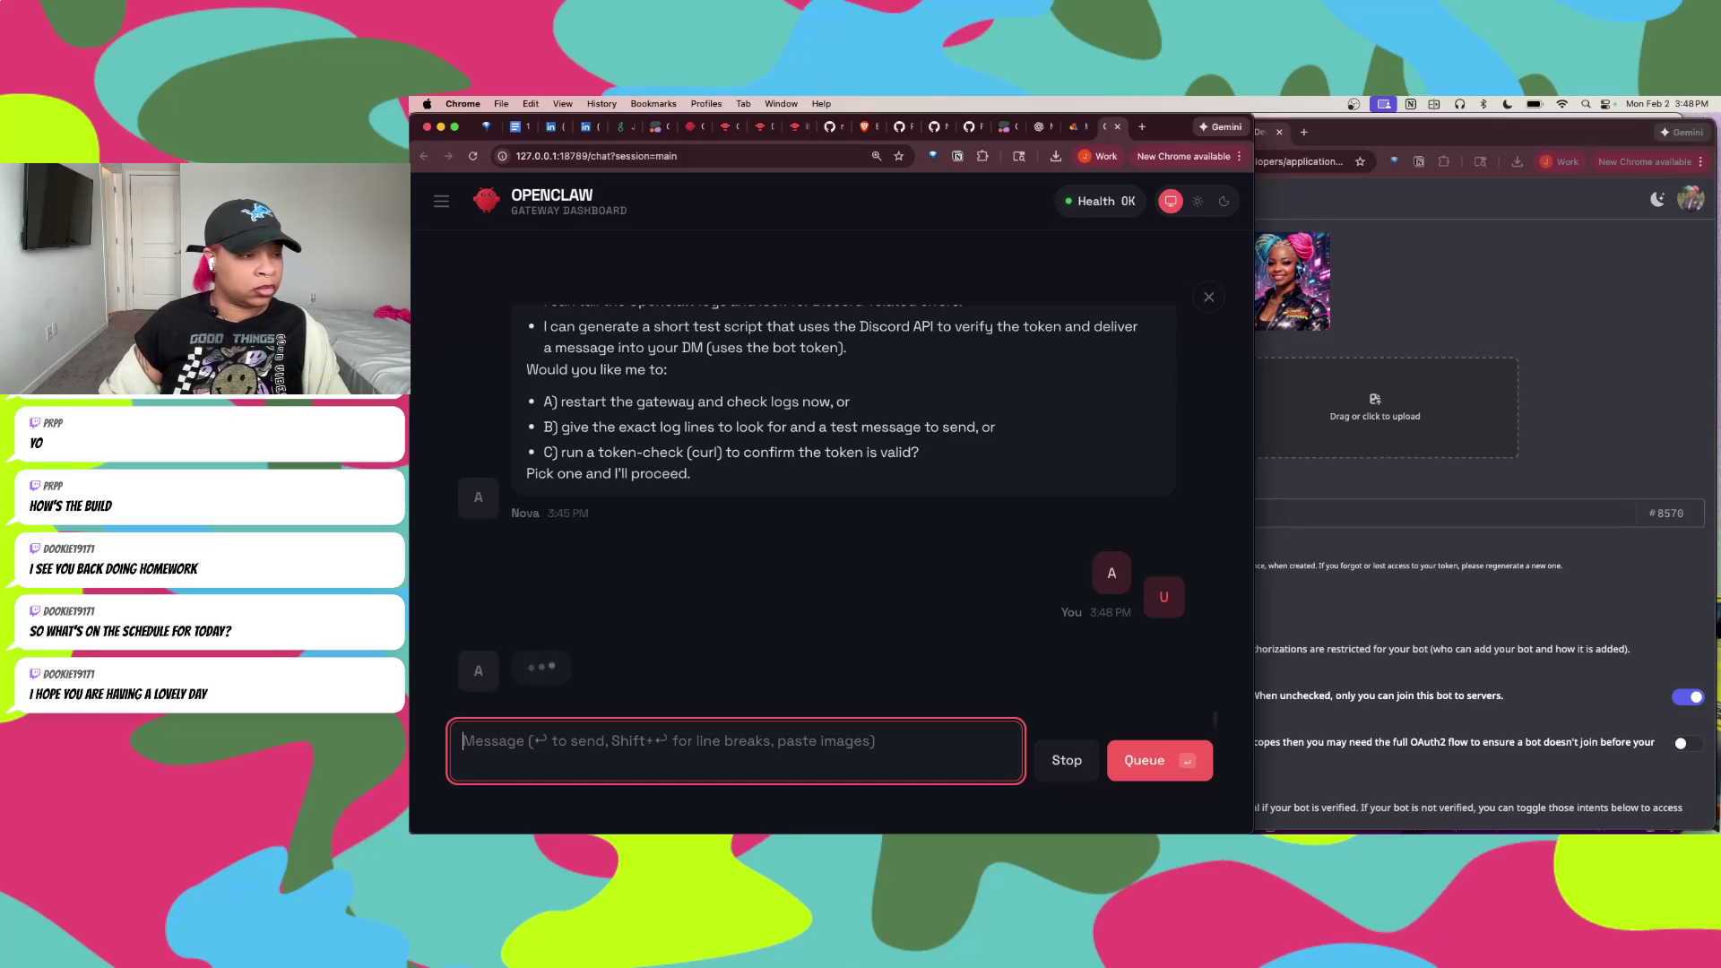
pyautogui.click(792, 126)
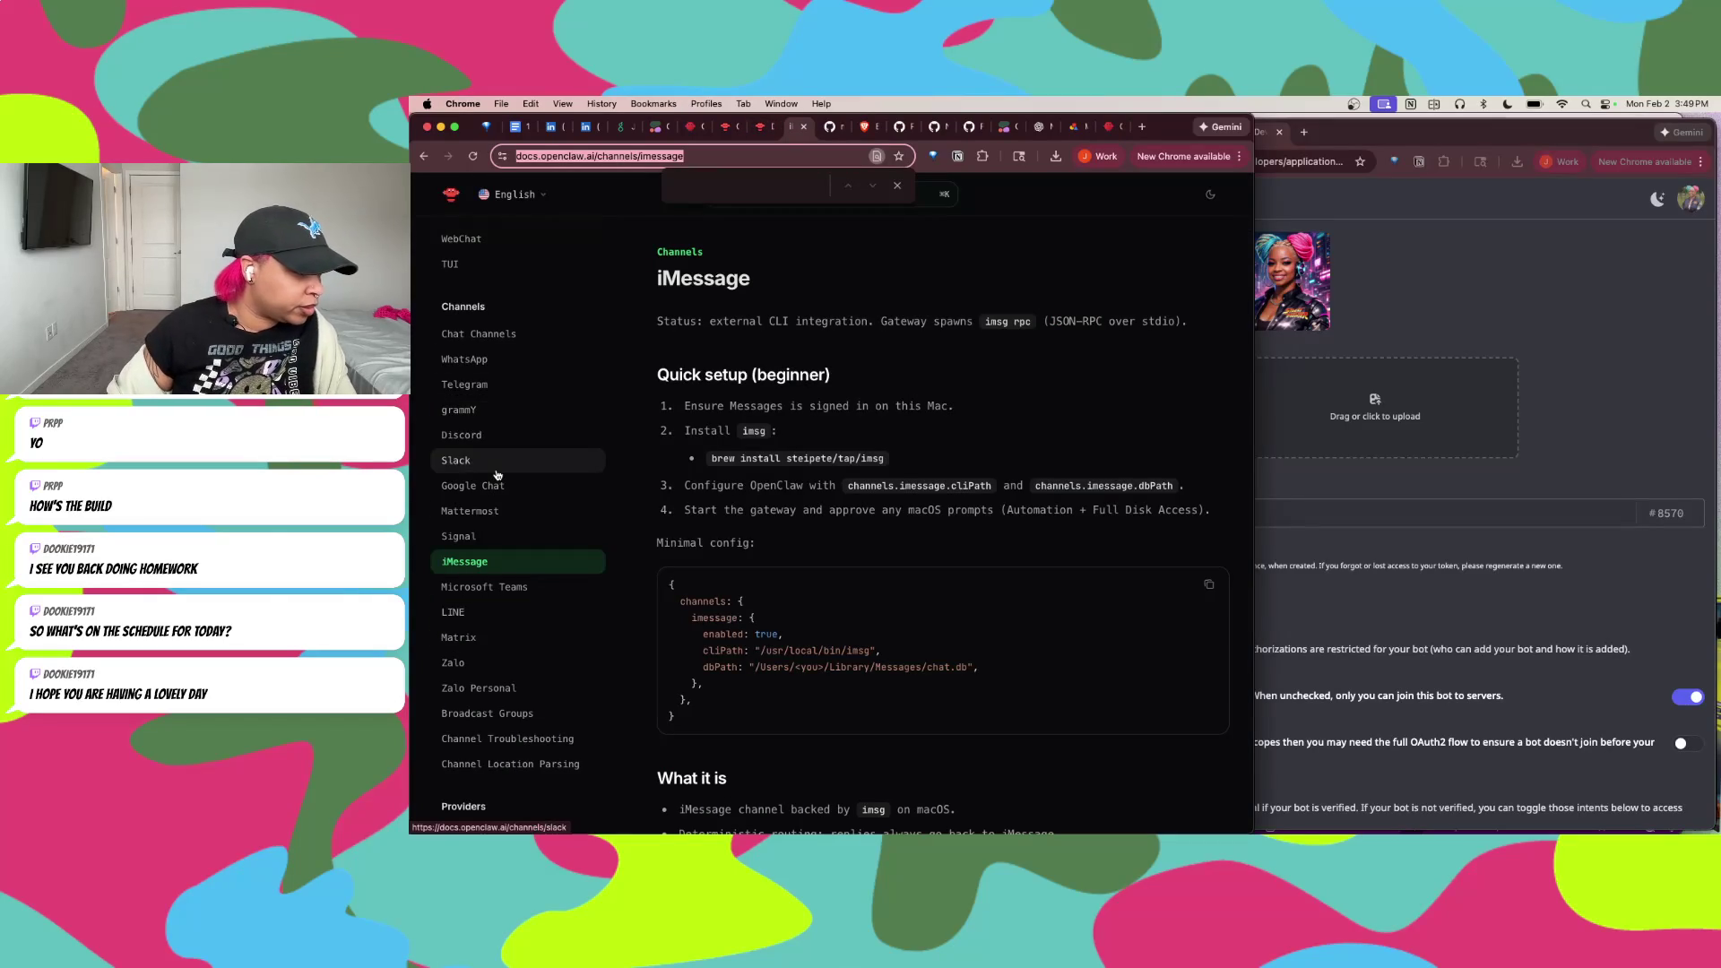
# Step: Open the Discord page under Channels in the OpenClaw docs sidebar
pyautogui.scroll(2, 498, 476)
pyautogui.scroll(-15, 497, 475)
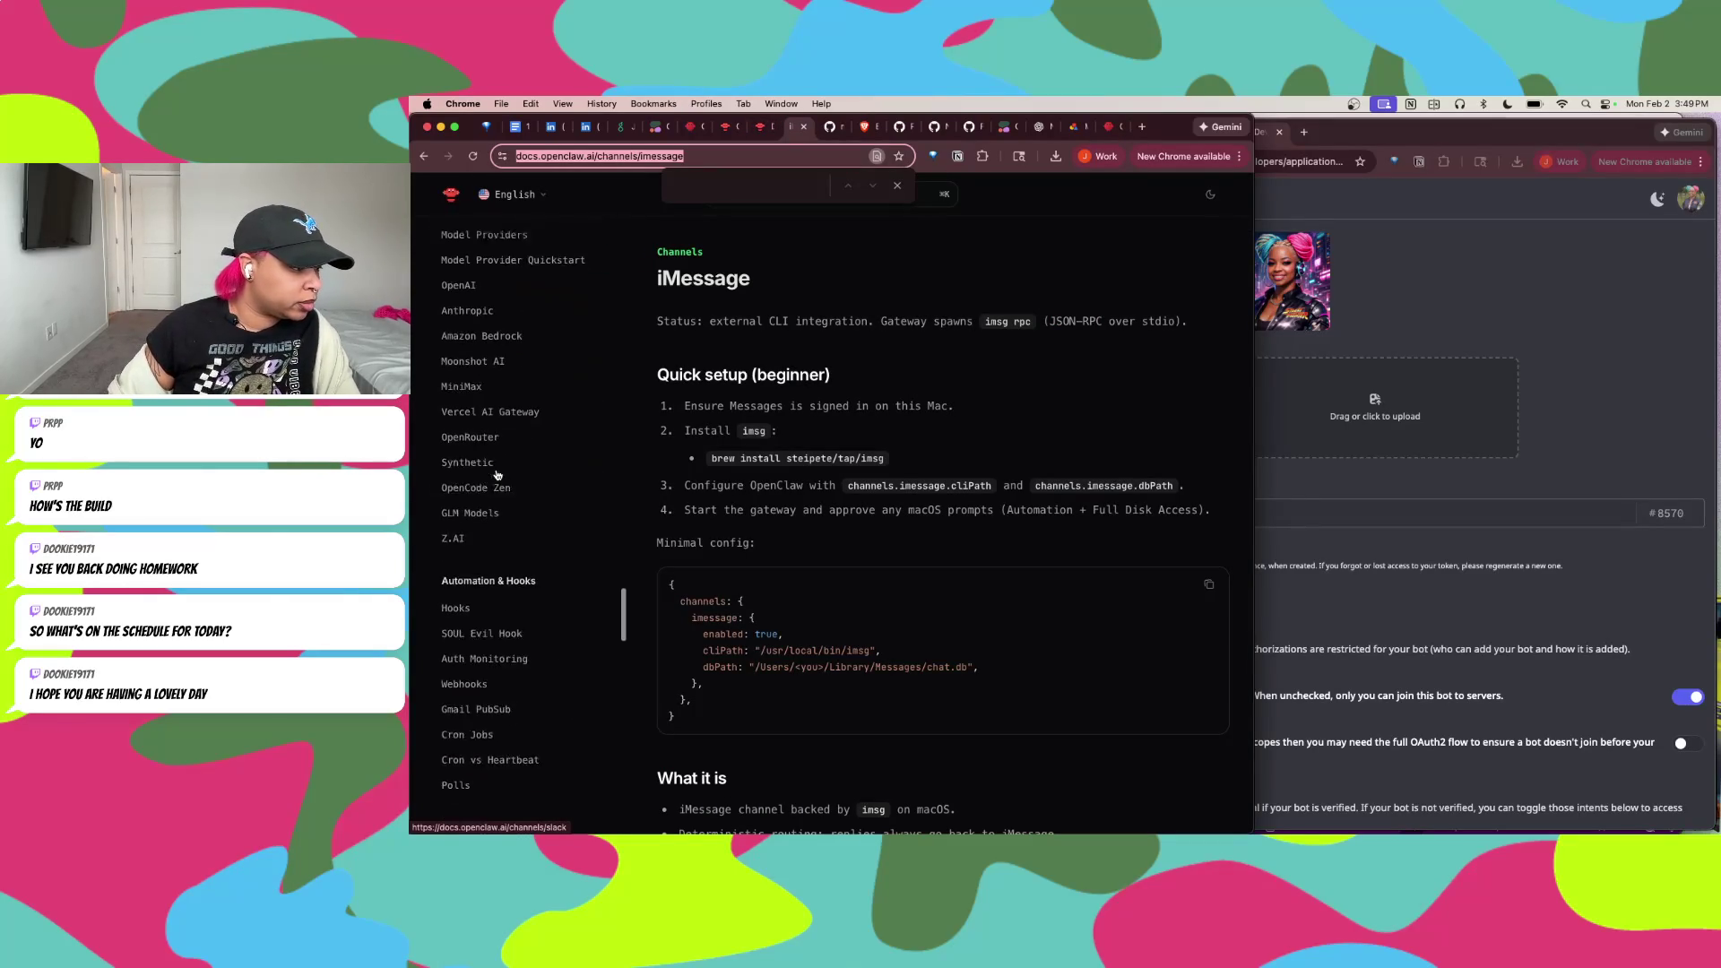
pyautogui.scroll(-10, 497, 475)
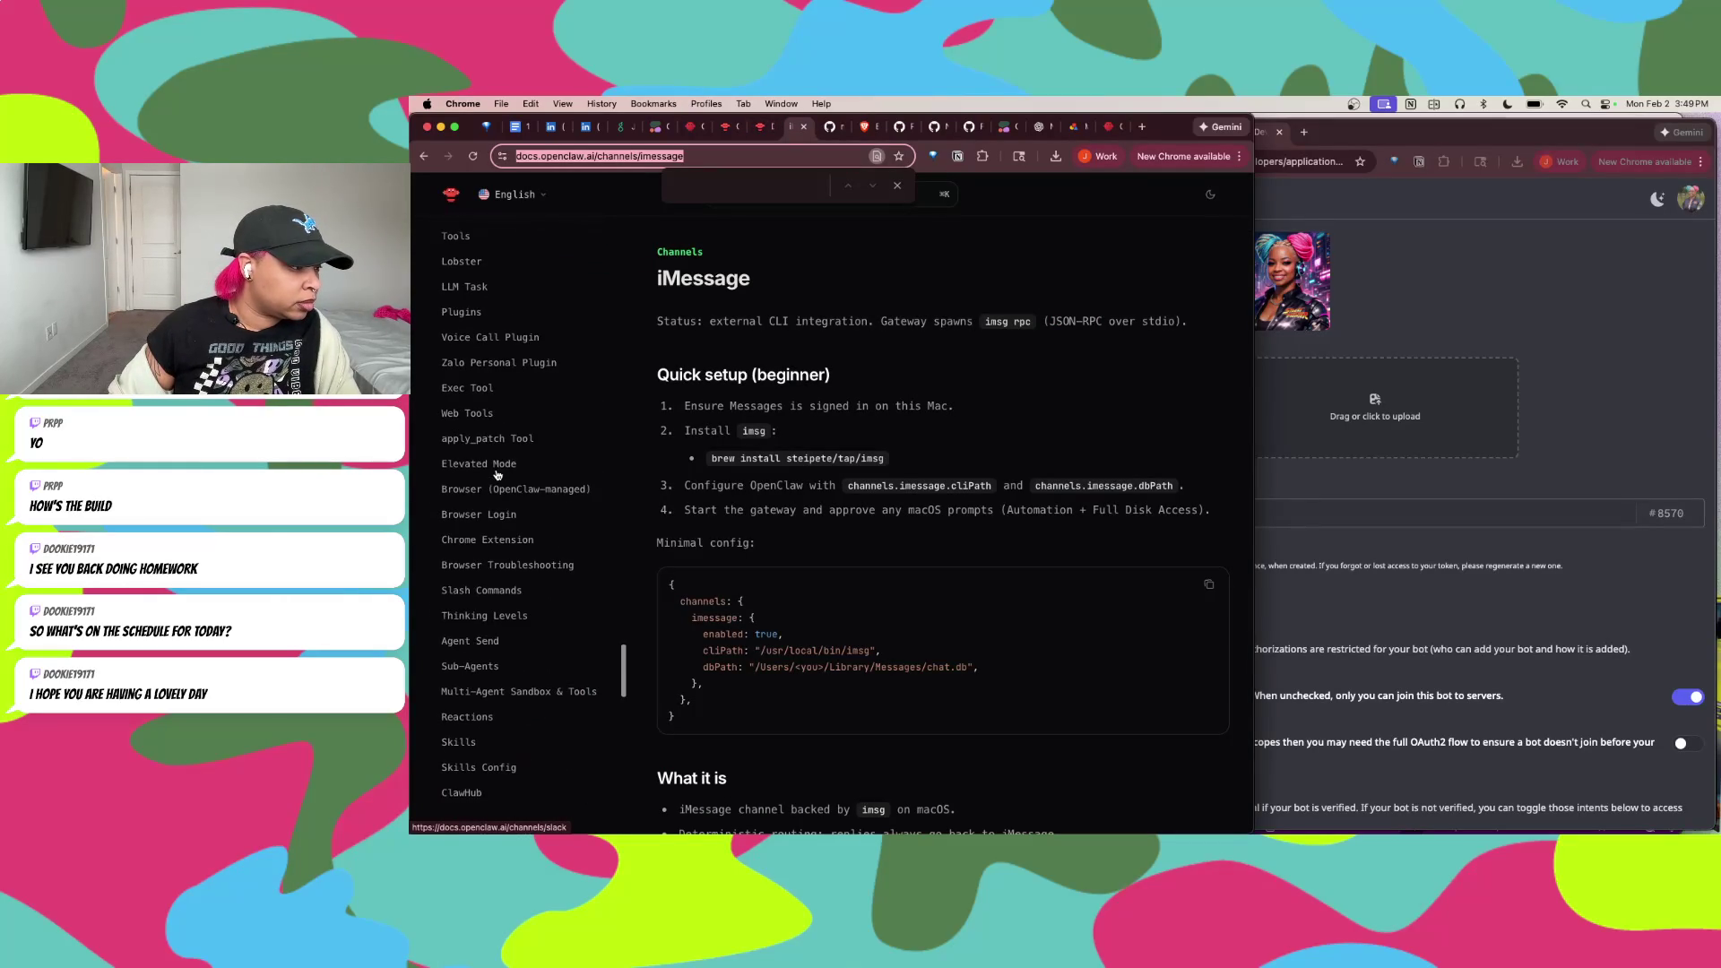
pyautogui.scroll(15, 497, 475)
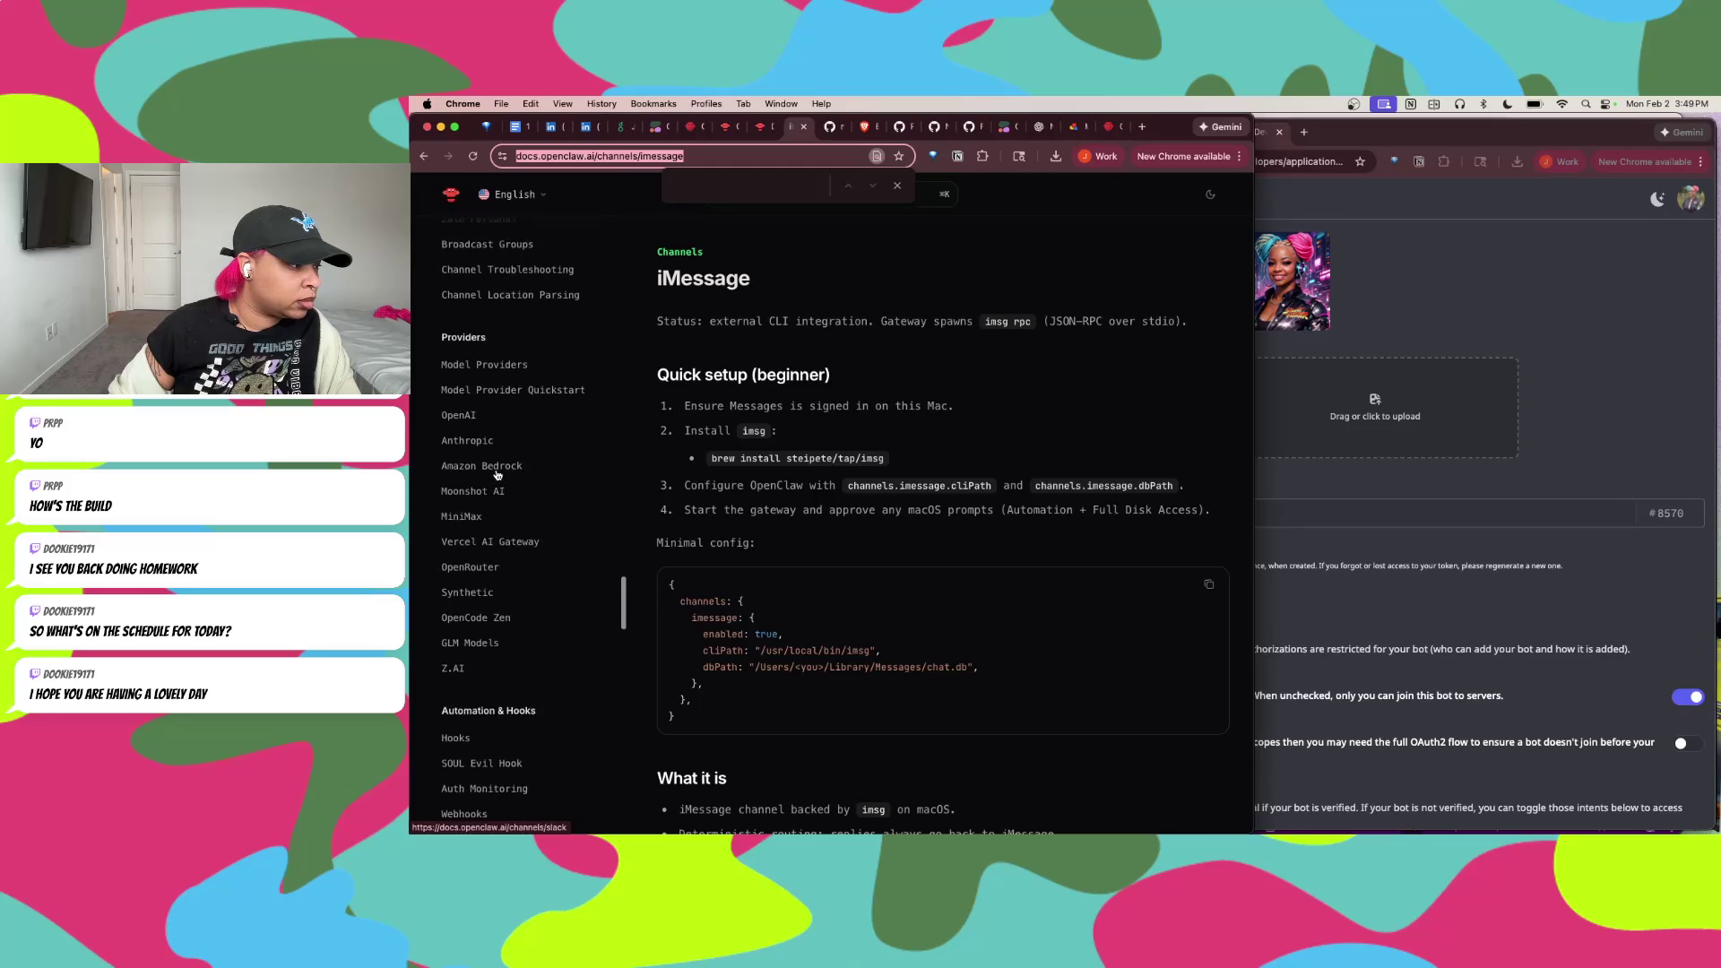
pyautogui.scroll(10, 498, 475)
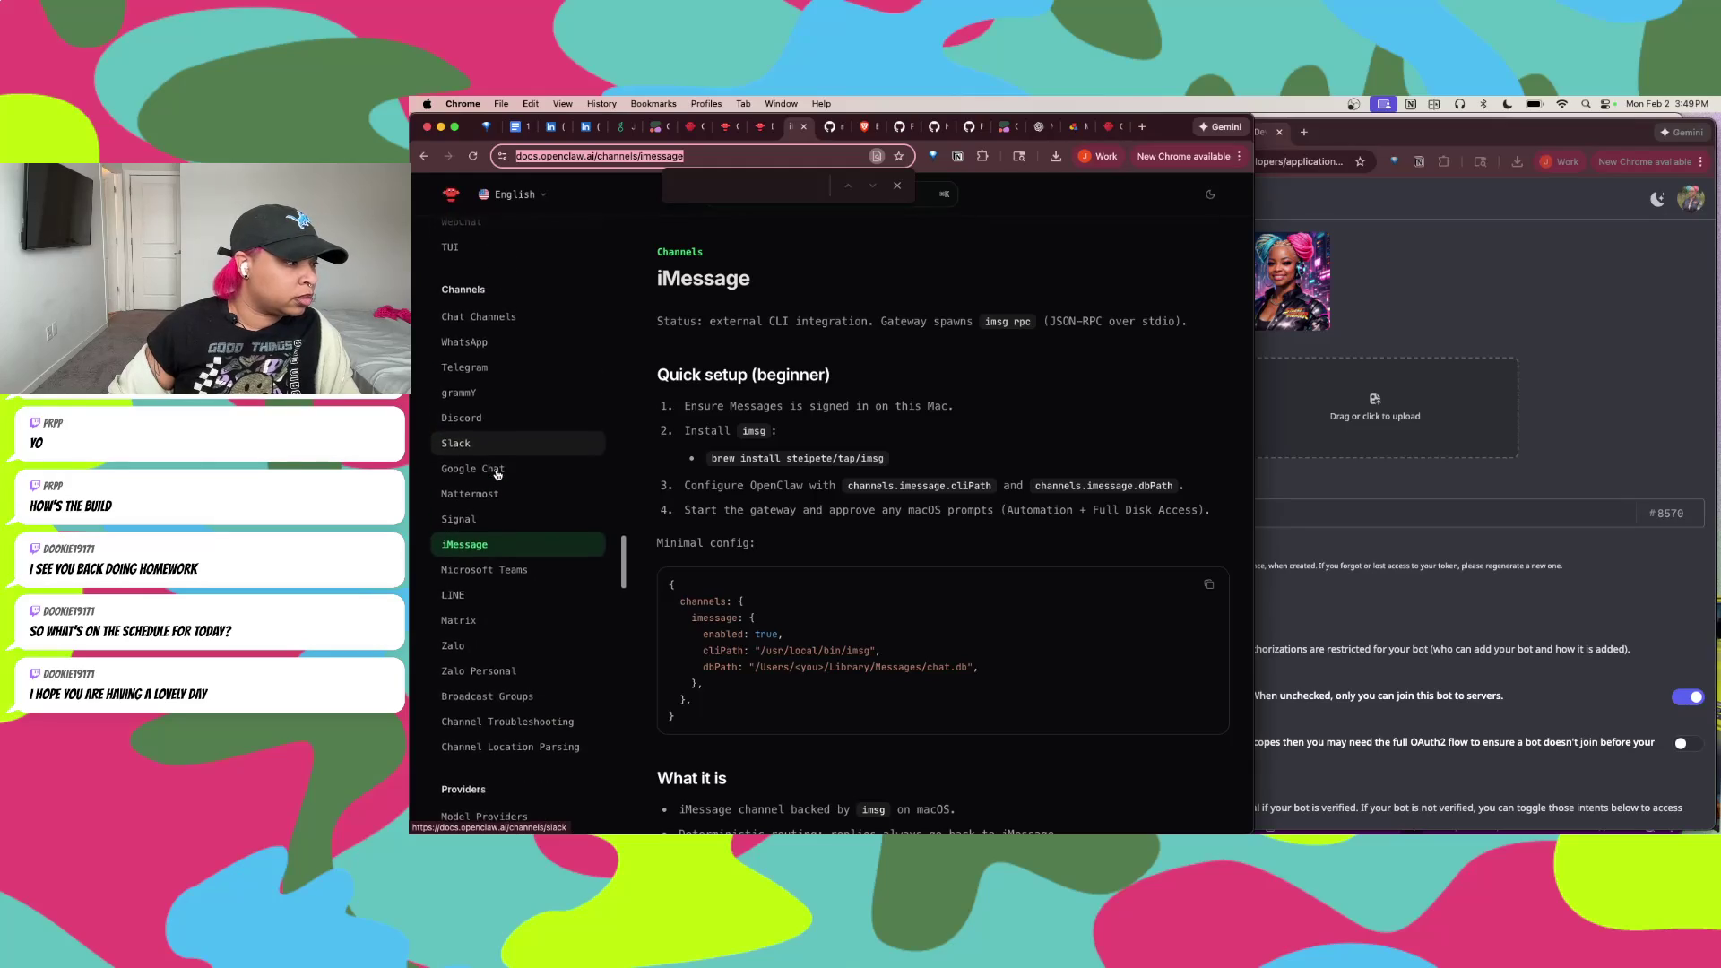
pyautogui.click(497, 473)
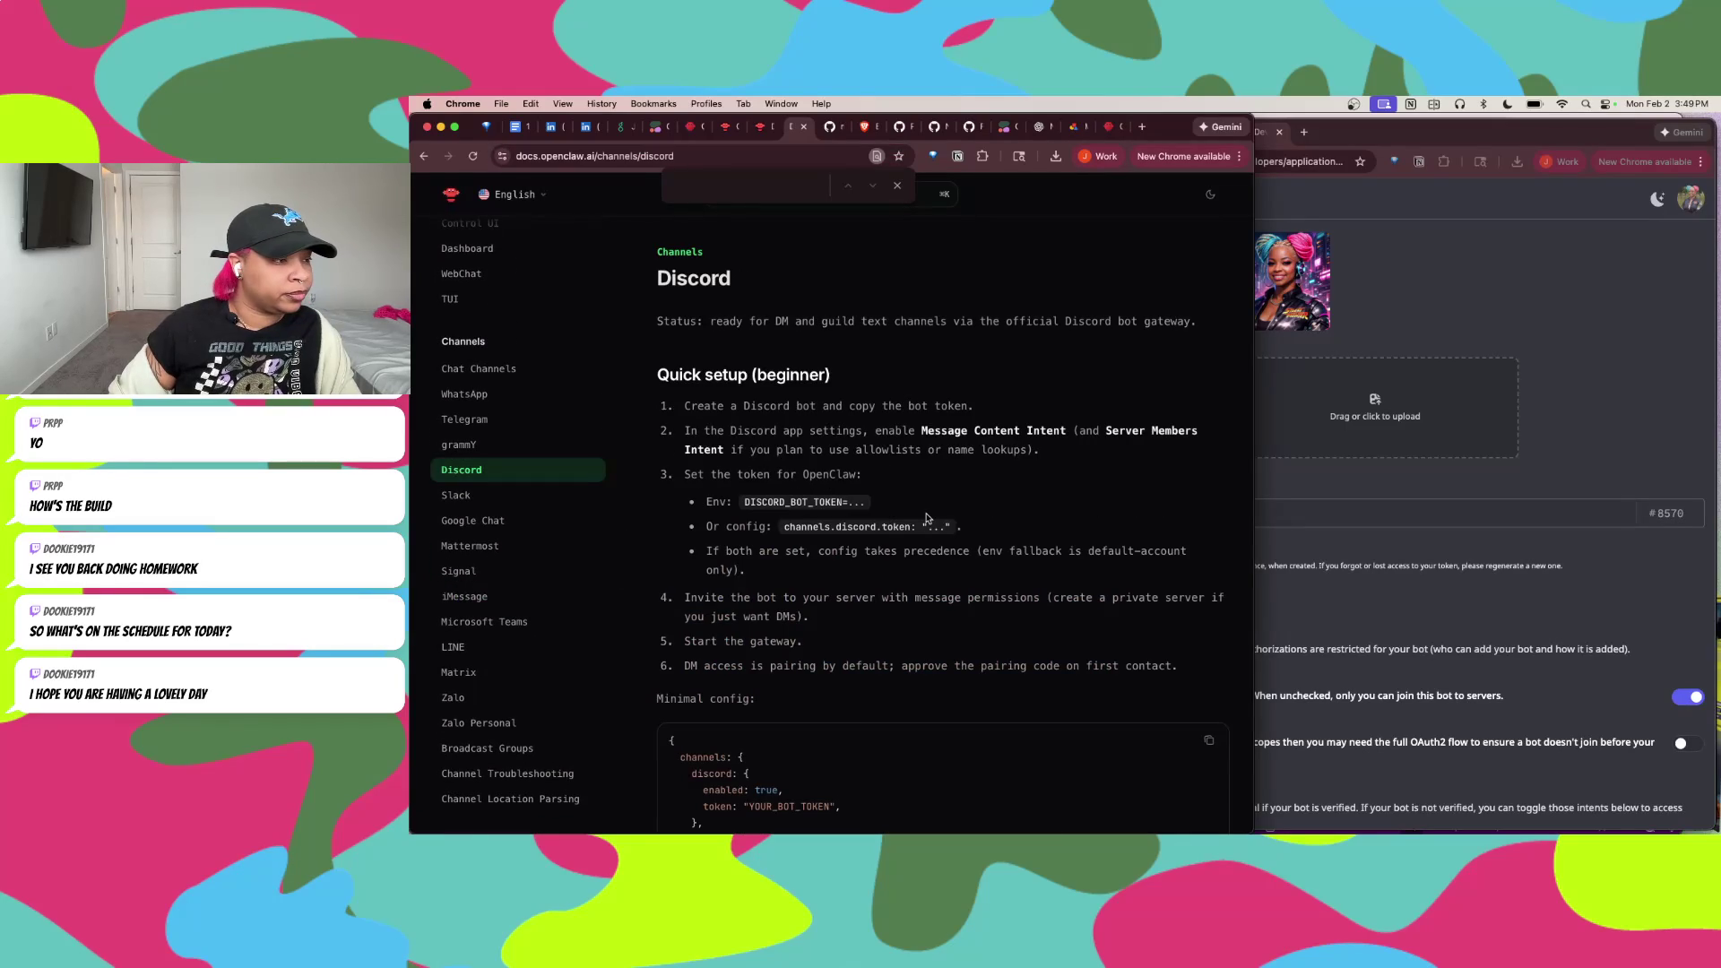
# Step: Dismiss the empty find bar on the Discord docs page
pyautogui.click(897, 185)
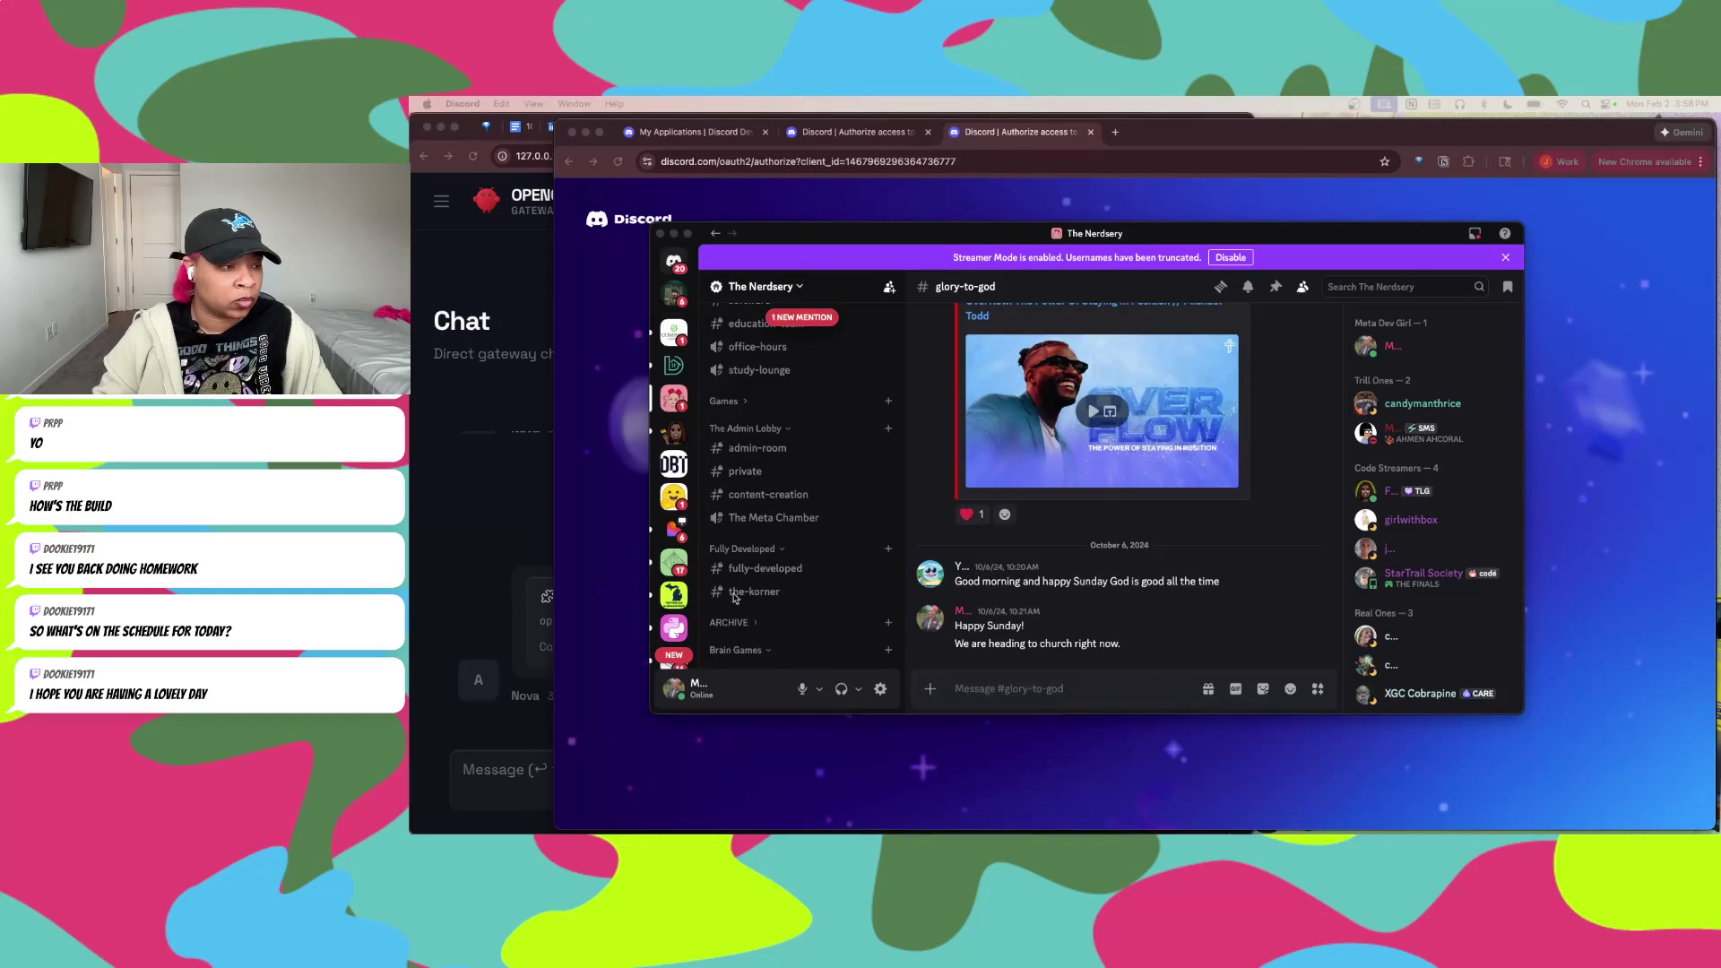
pyautogui.scroll(3, 816, 485)
pyautogui.scroll(-2, 816, 485)
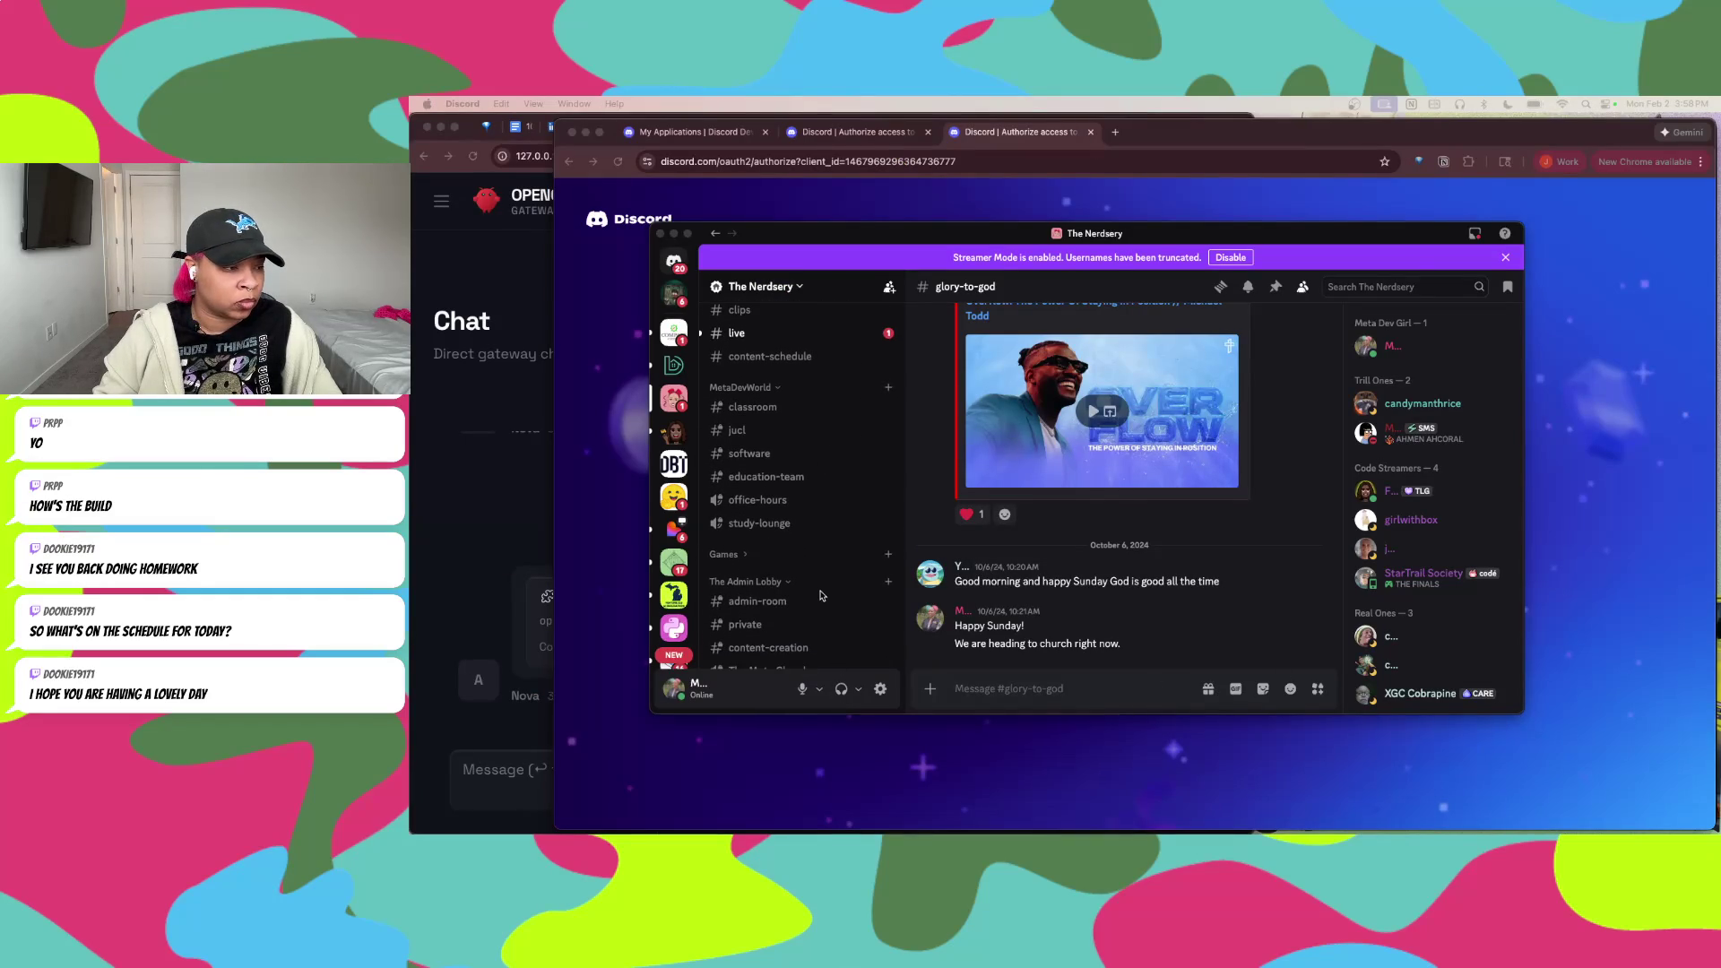
pyautogui.scroll(-5, 823, 595)
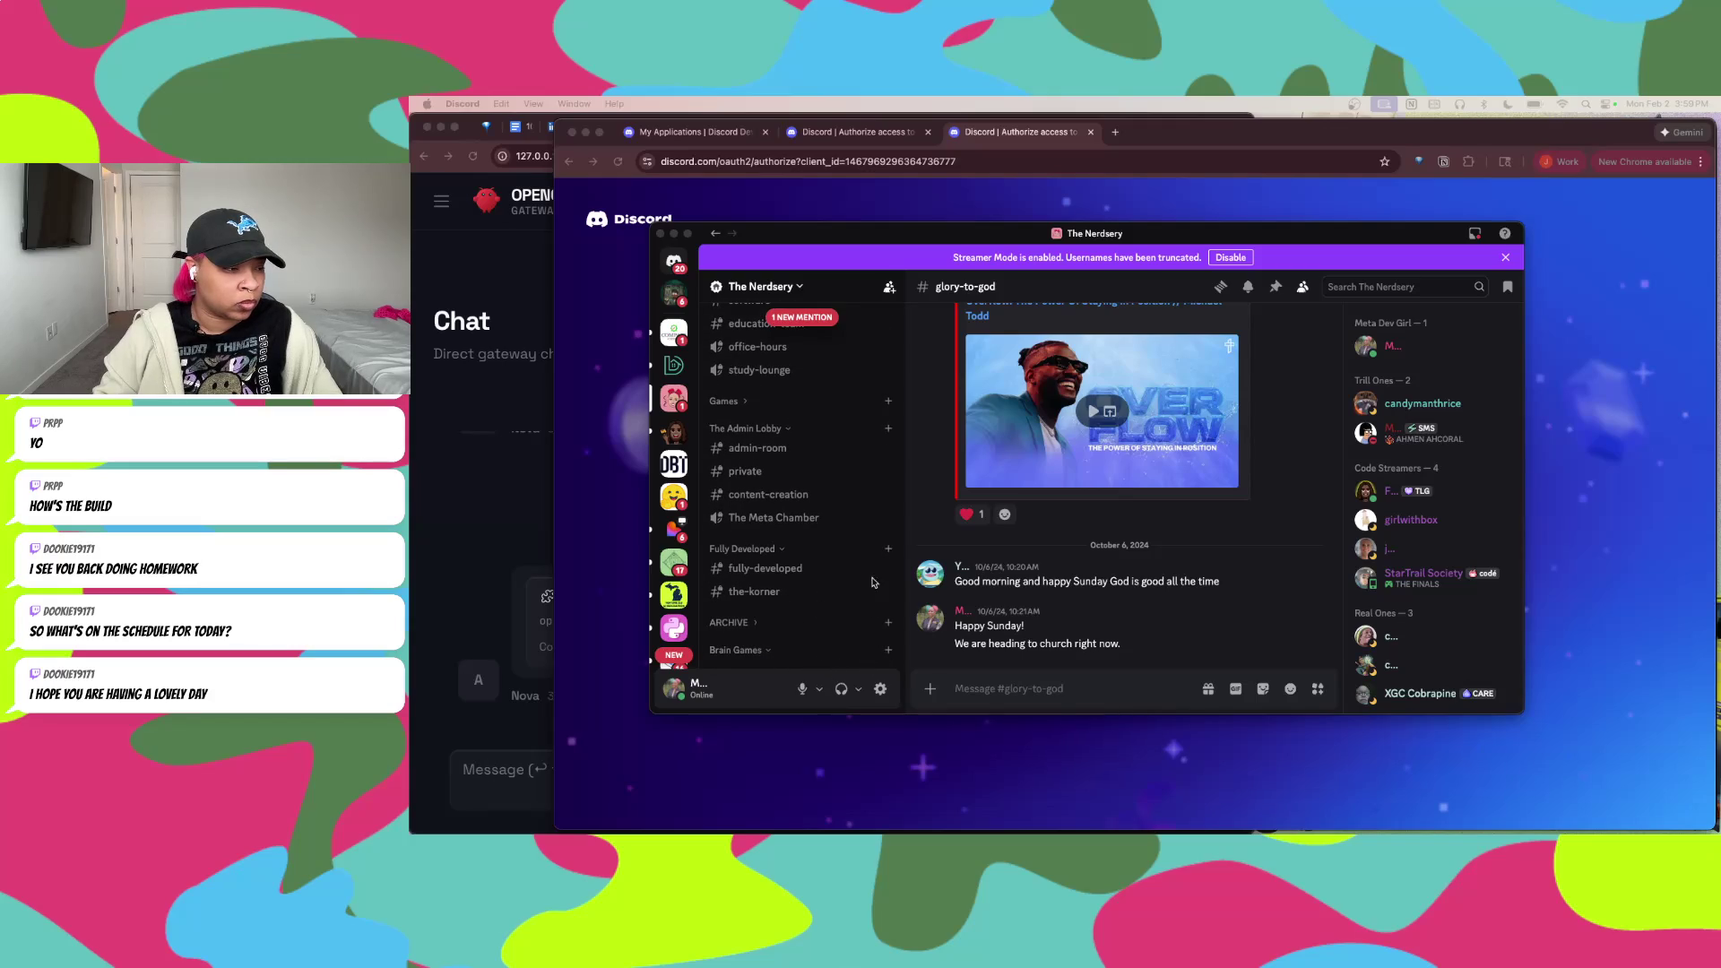
pyautogui.scroll(10, 830, 461)
pyautogui.scroll(-15, 832, 431)
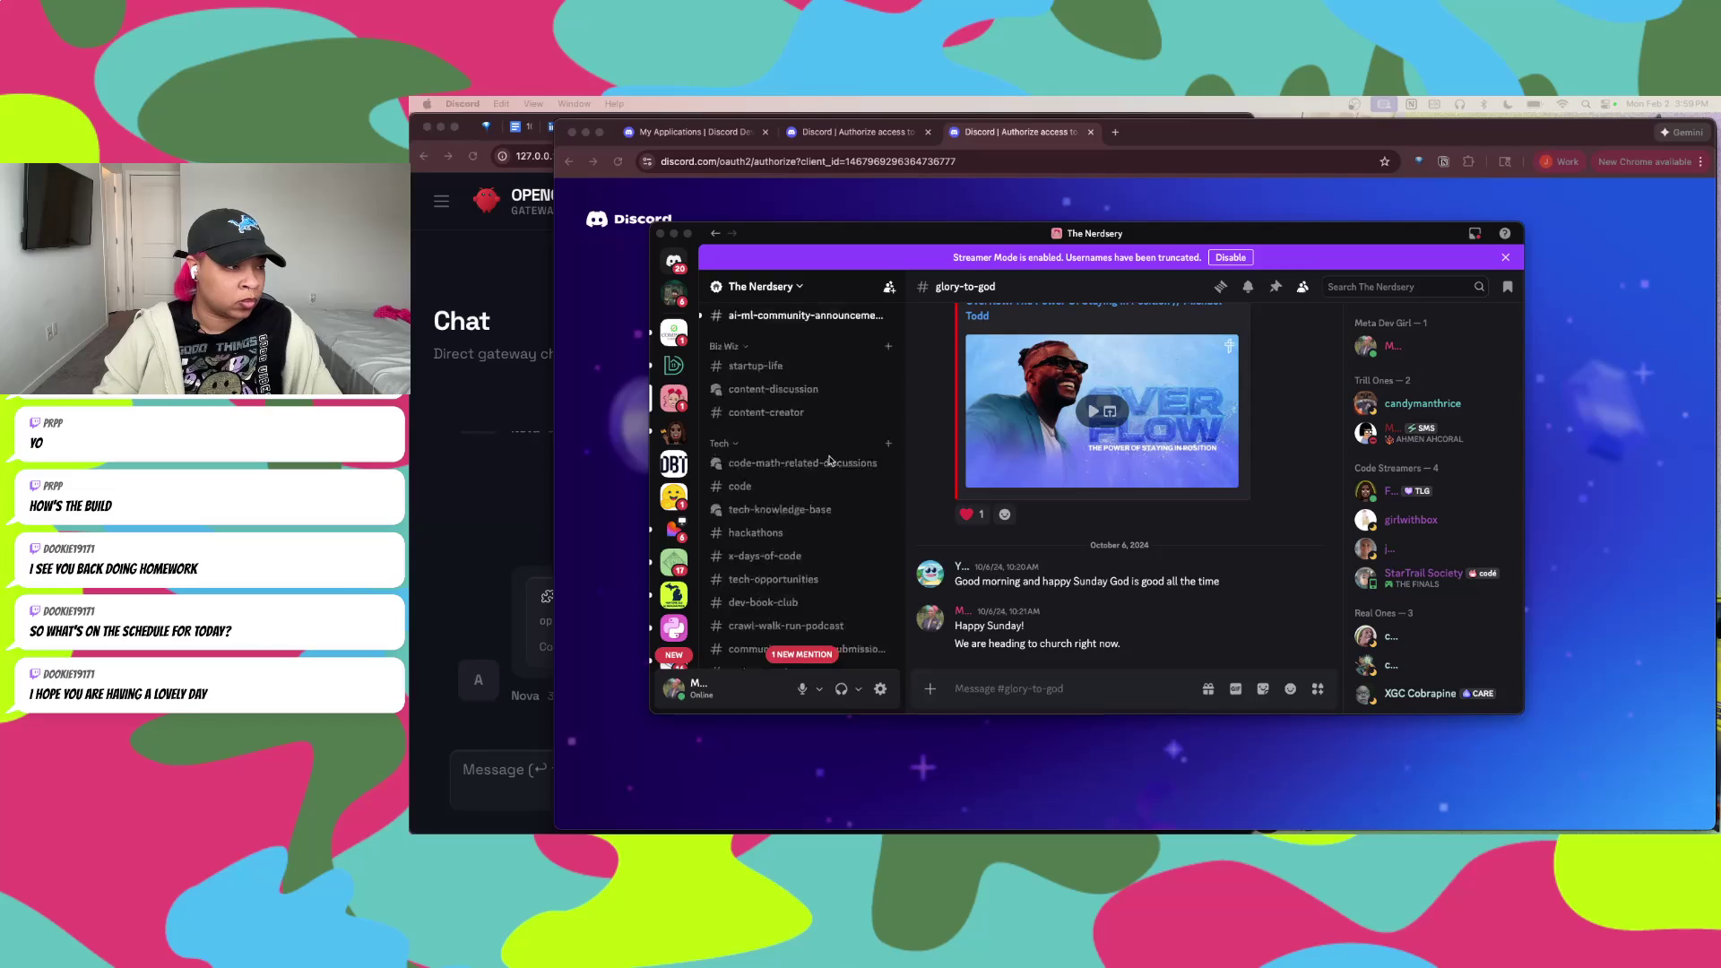
pyautogui.click(800, 287)
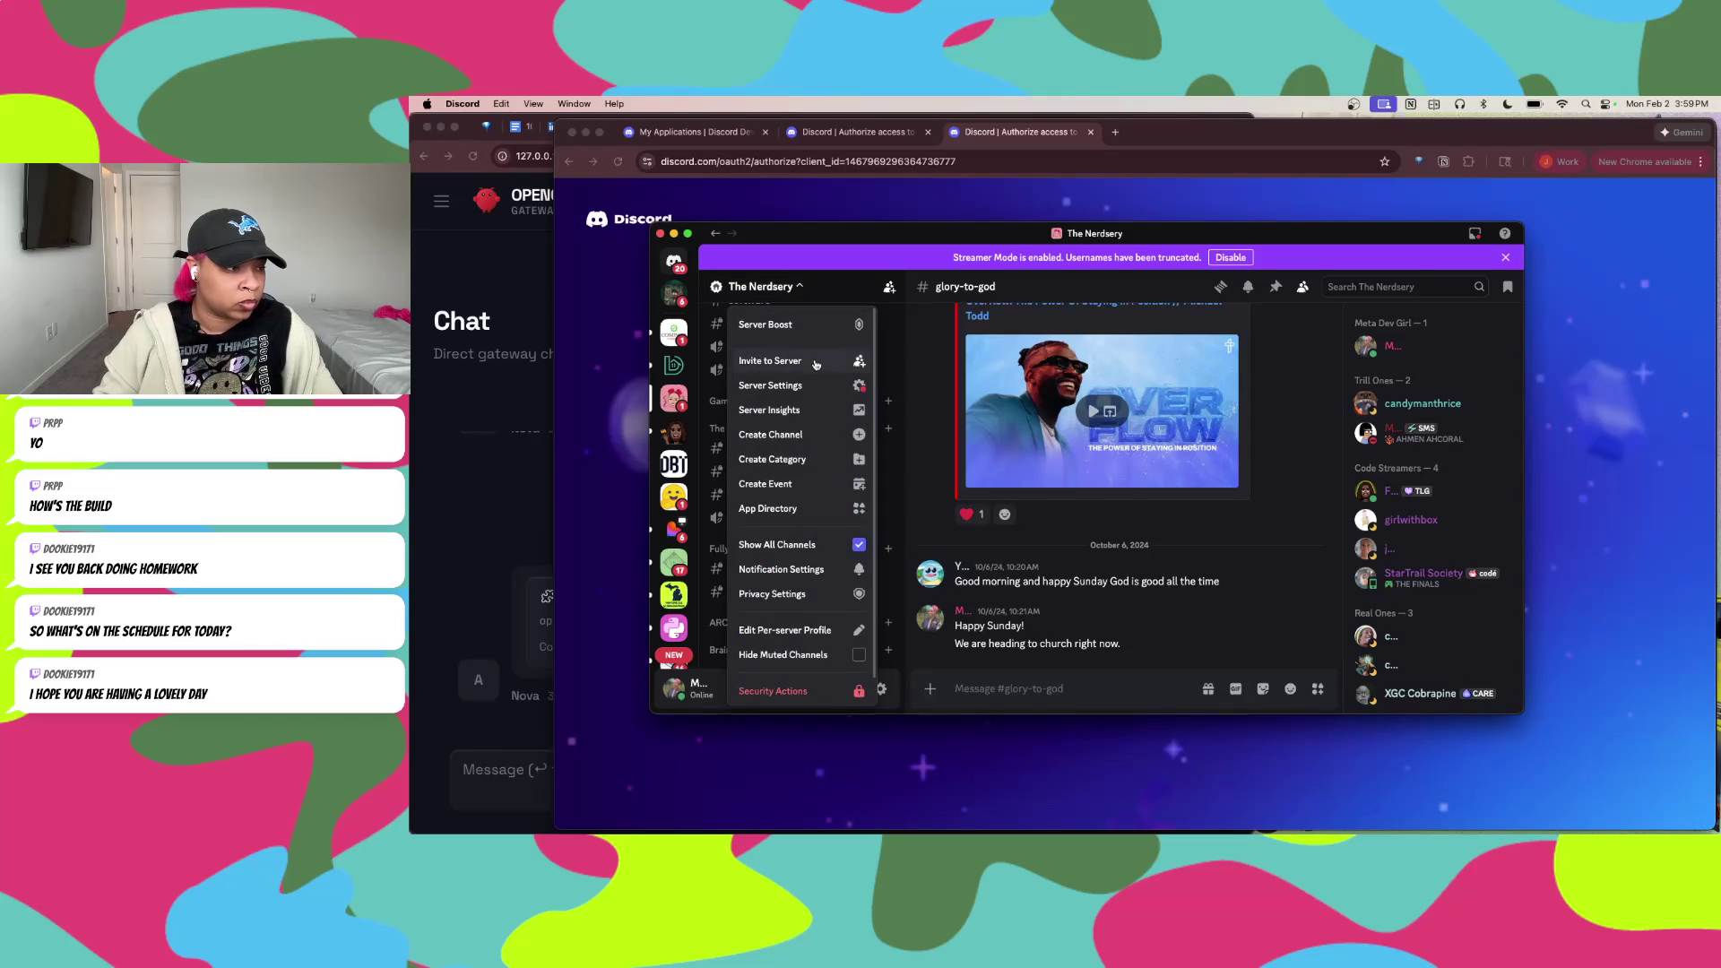
# Step: Start a new private channel in The Nerdsery and advance to choosing members or roles
pyautogui.click(805, 439)
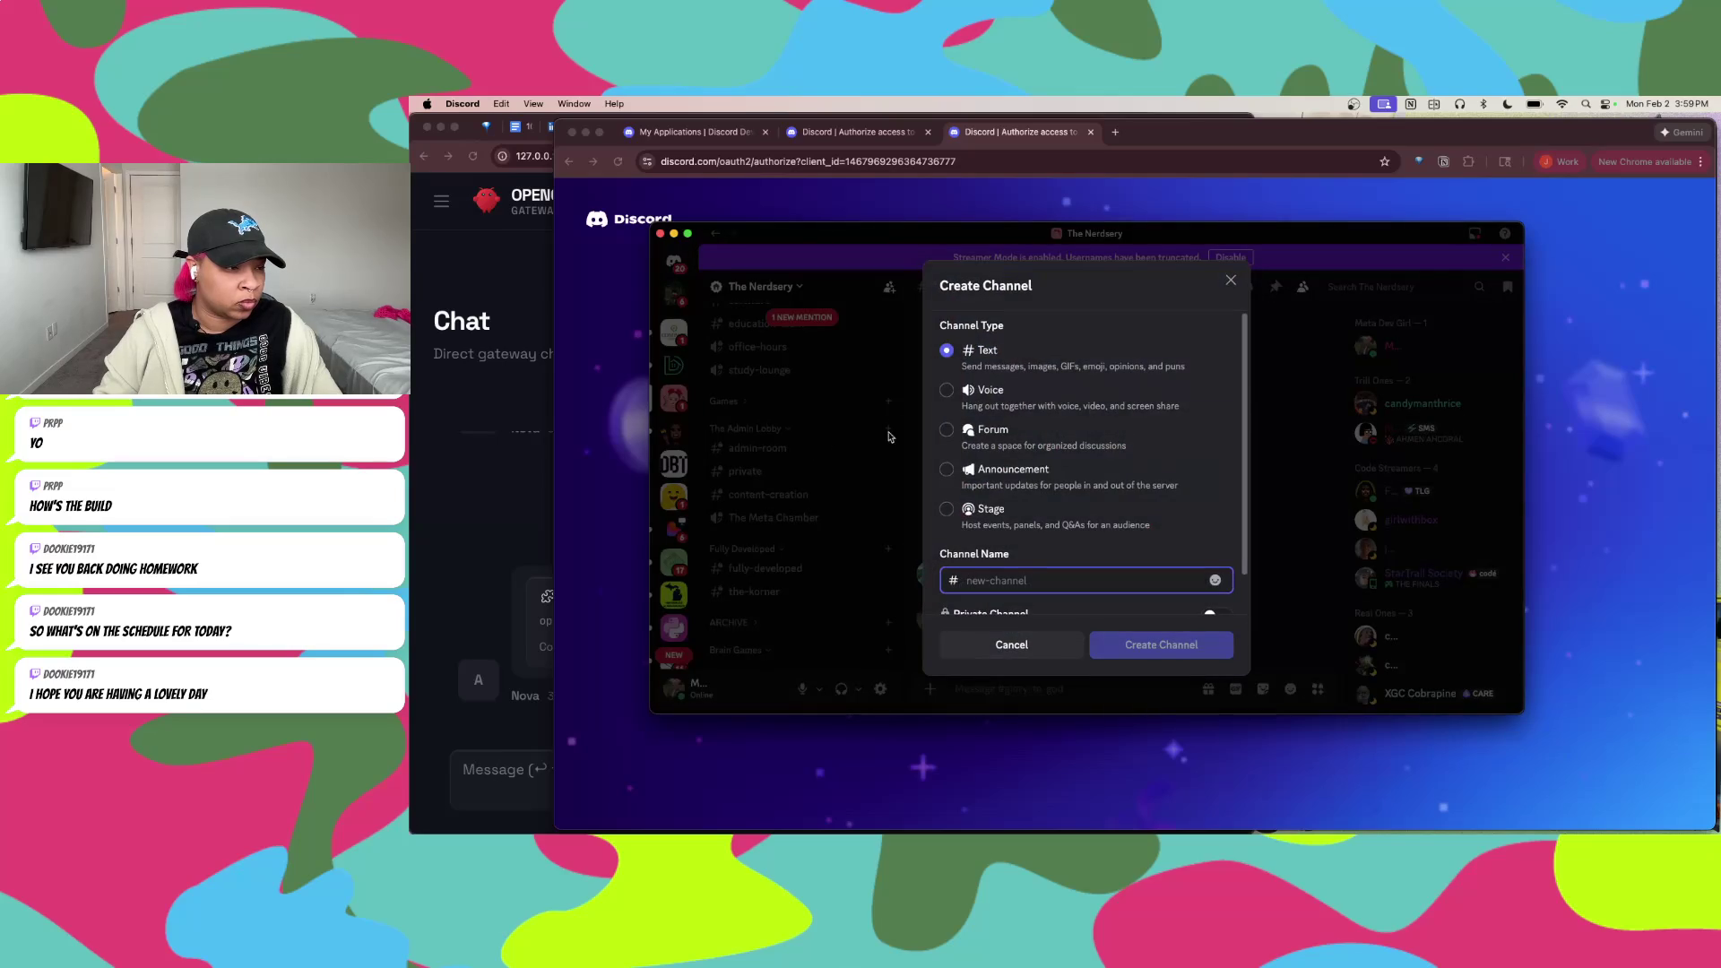
pyautogui.scroll(-1, 1053, 524)
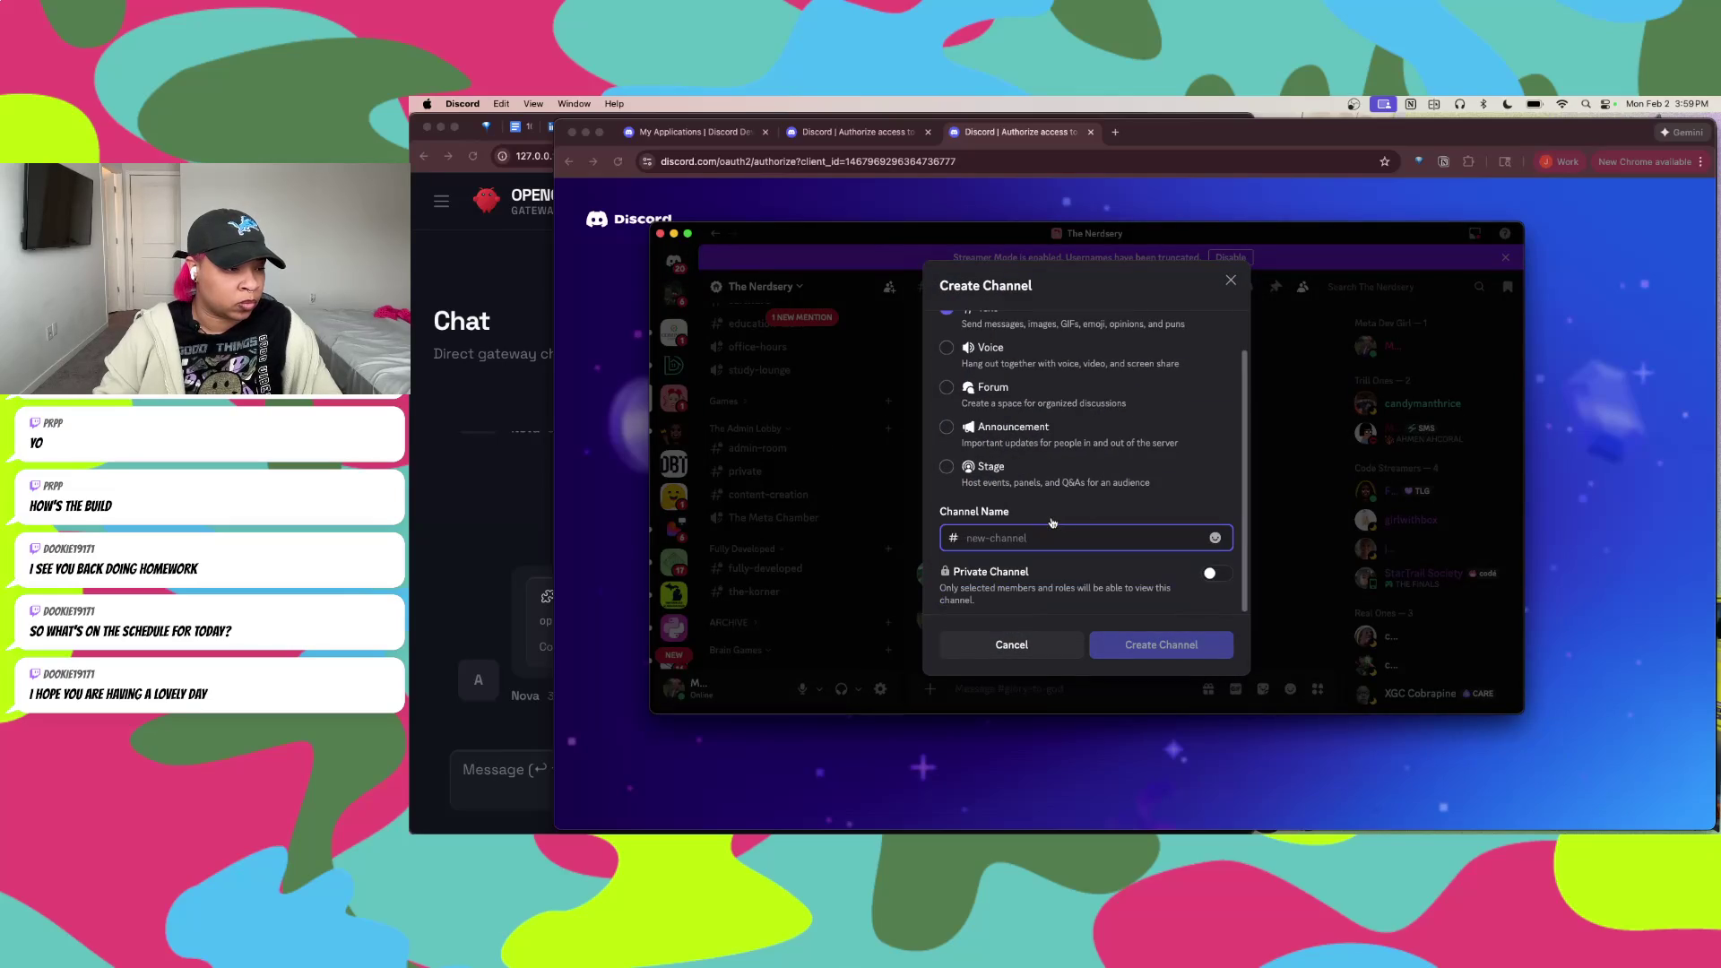
pyautogui.click(1221, 575)
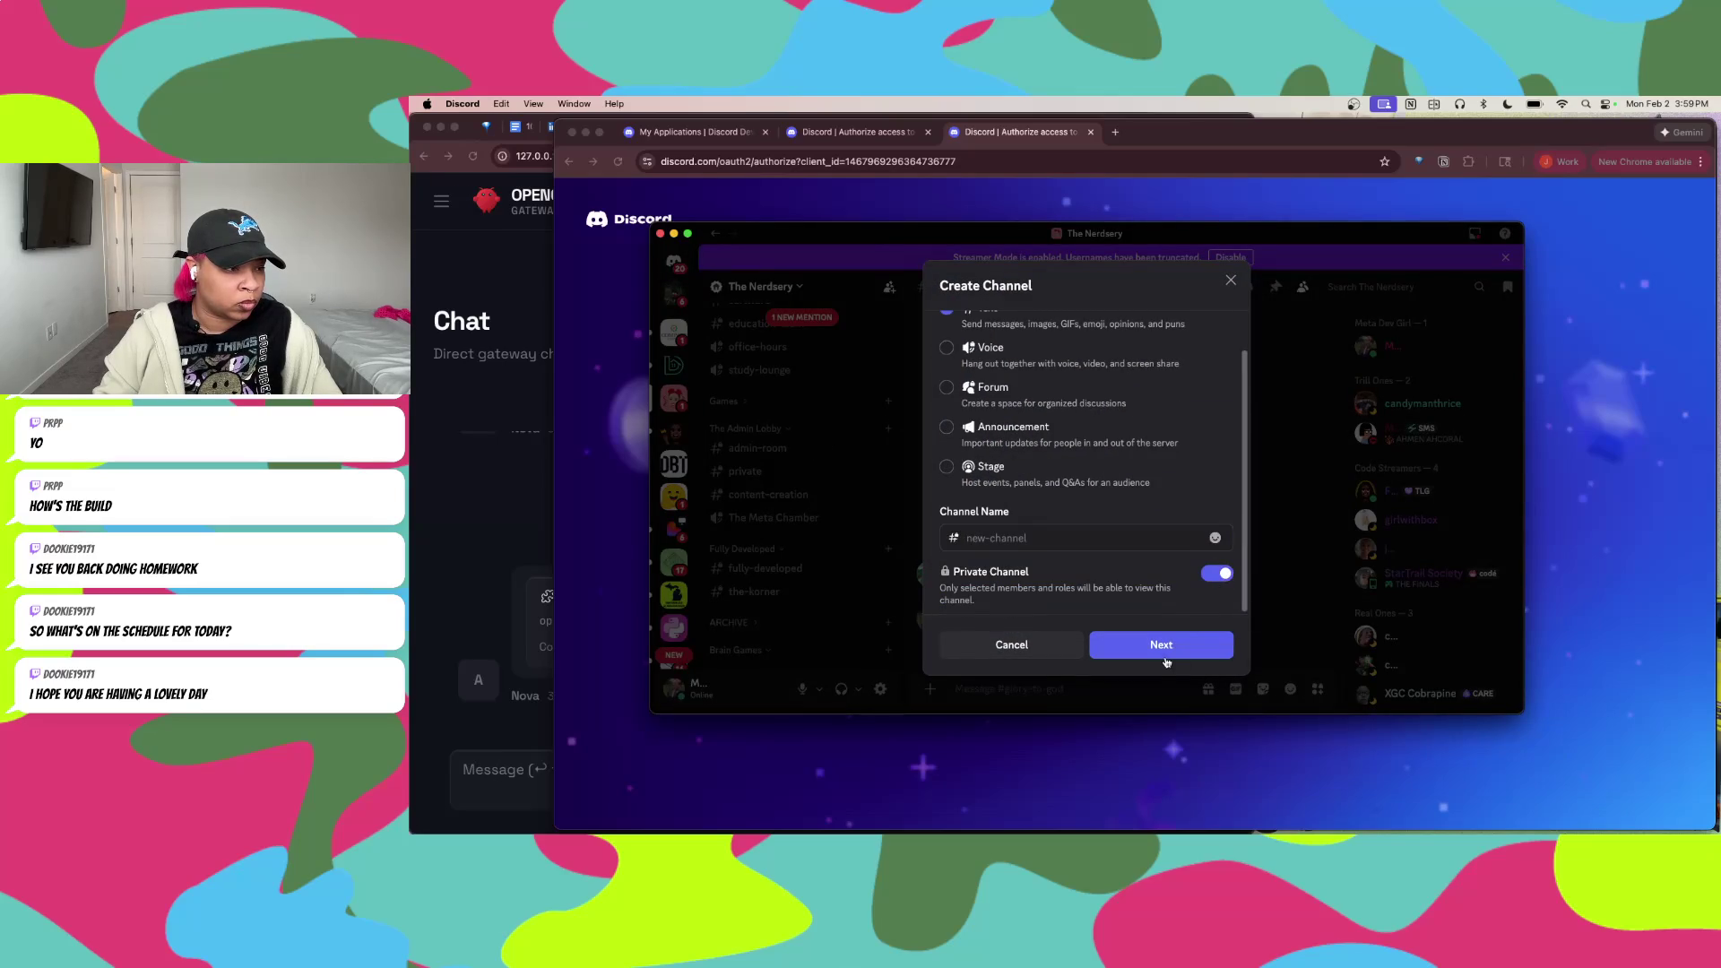
pyautogui.click(1163, 646)
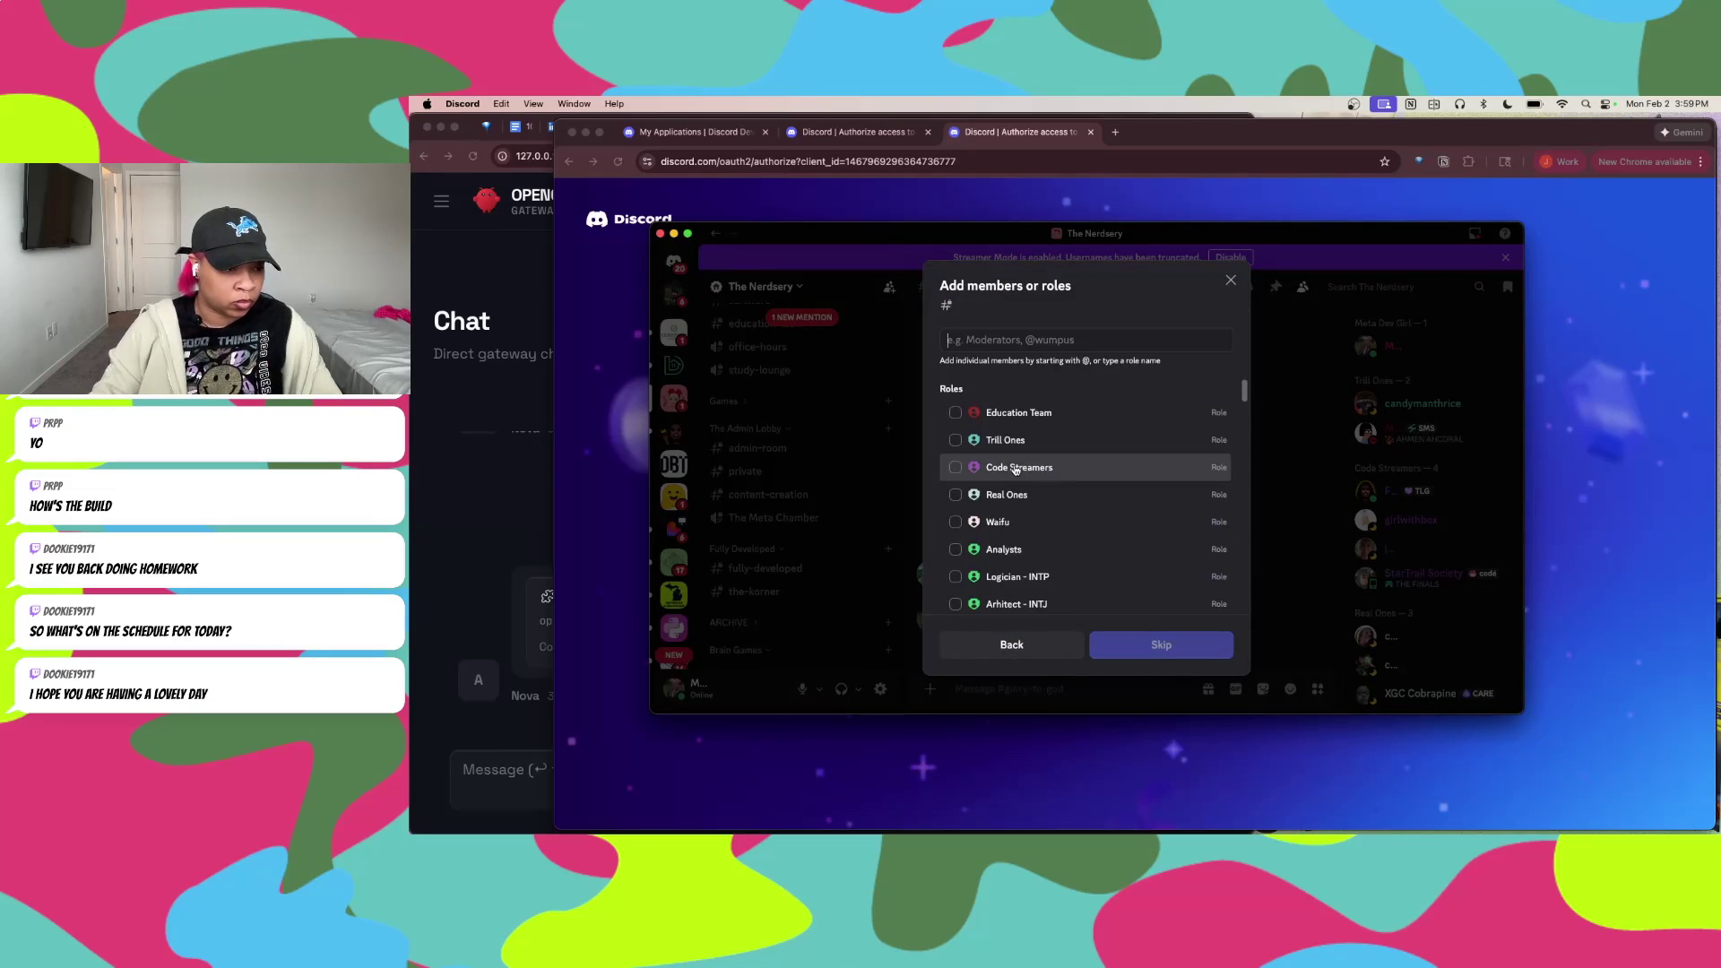
# Step: Search the members list for 'Nova', clear the search, and scroll through all members
pyautogui.write('Nova')
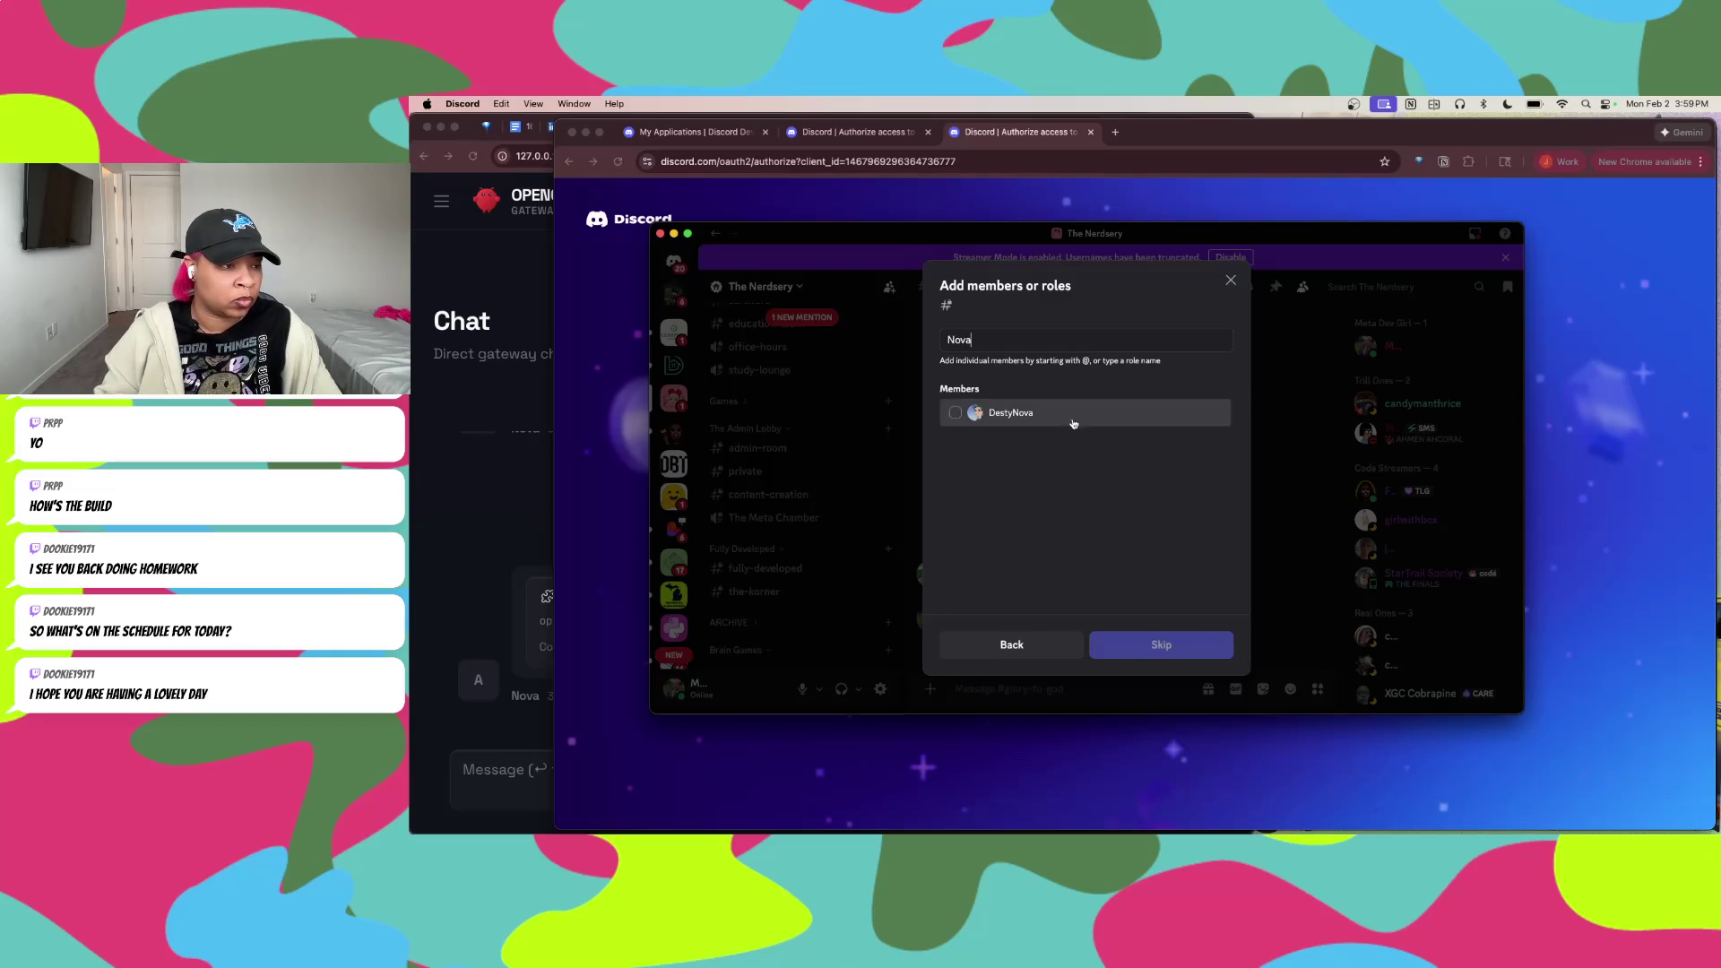
pyautogui.doubleClick(975, 337)
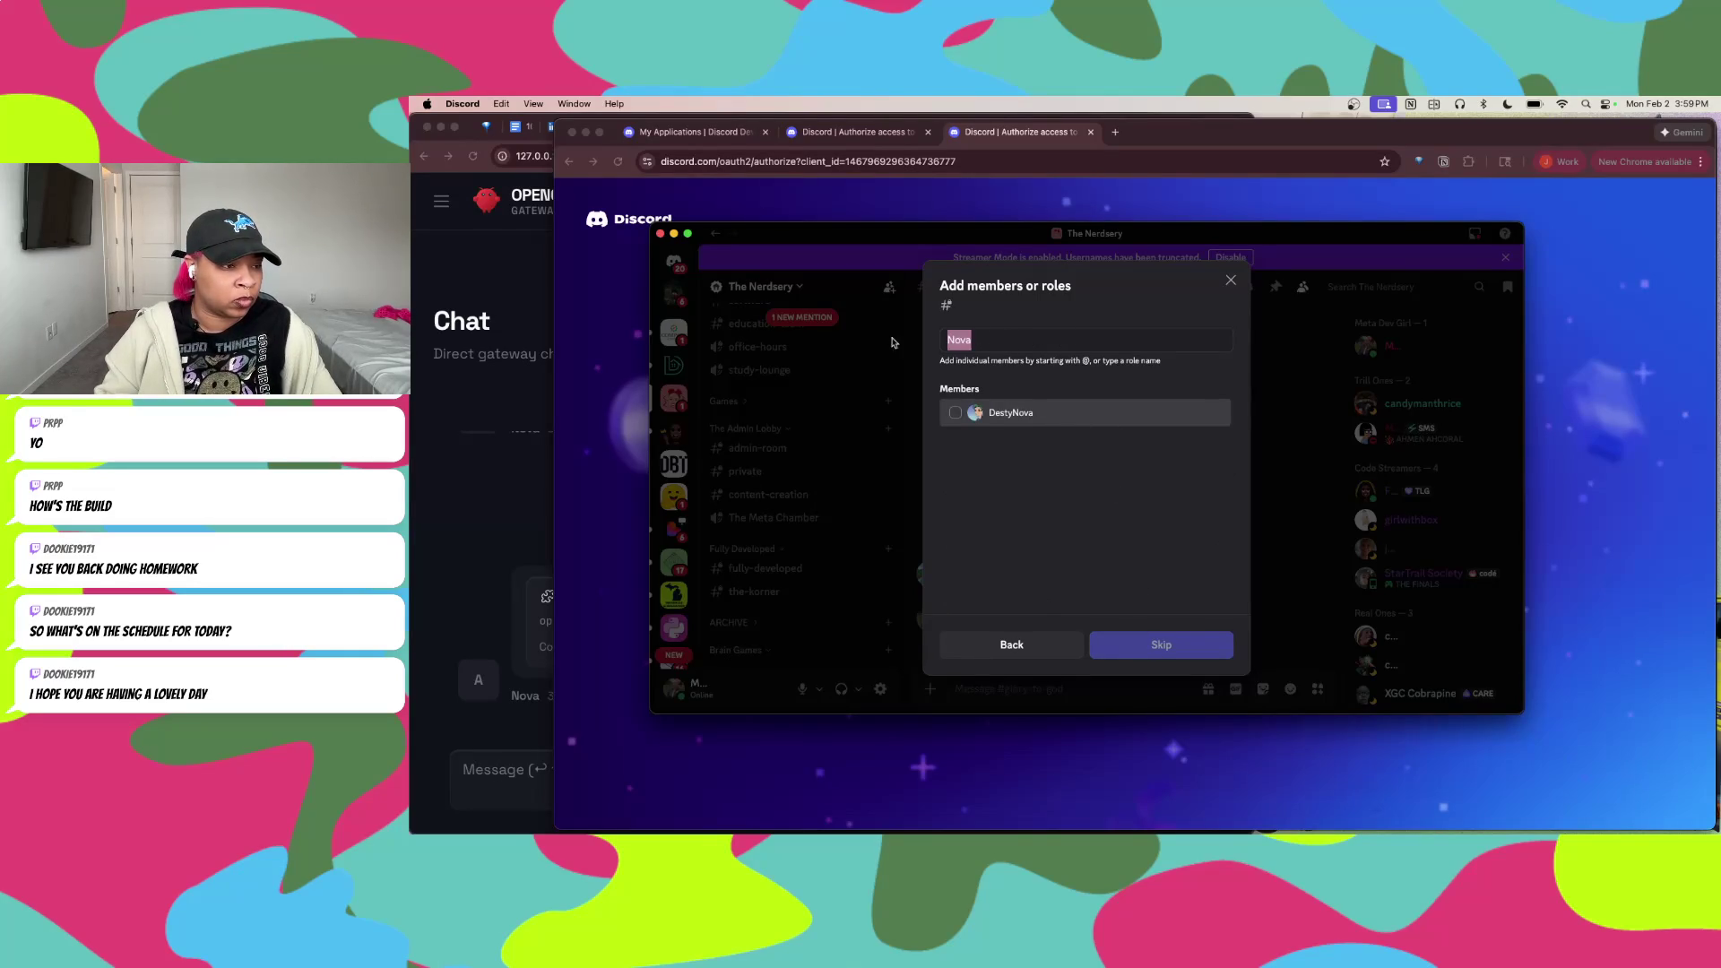
pyautogui.press('BackSpace')
pyautogui.scroll(-4, 1120, 516)
pyautogui.scroll(-5, 1123, 518)
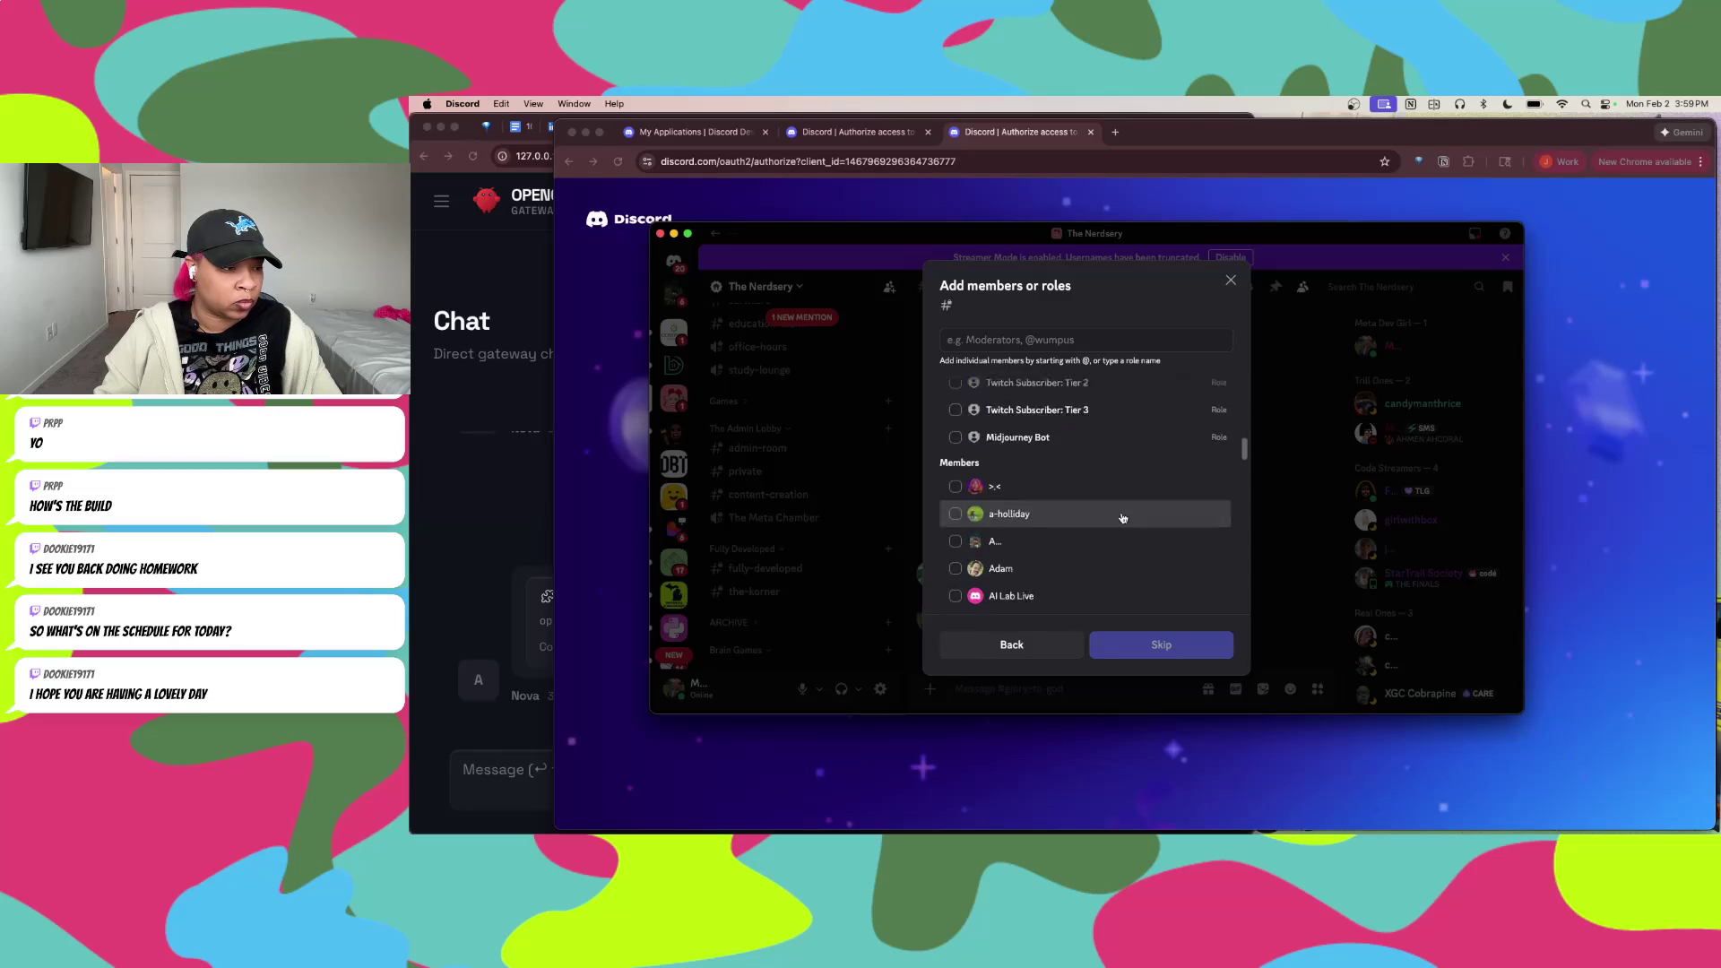
pyautogui.scroll(-5, 1123, 518)
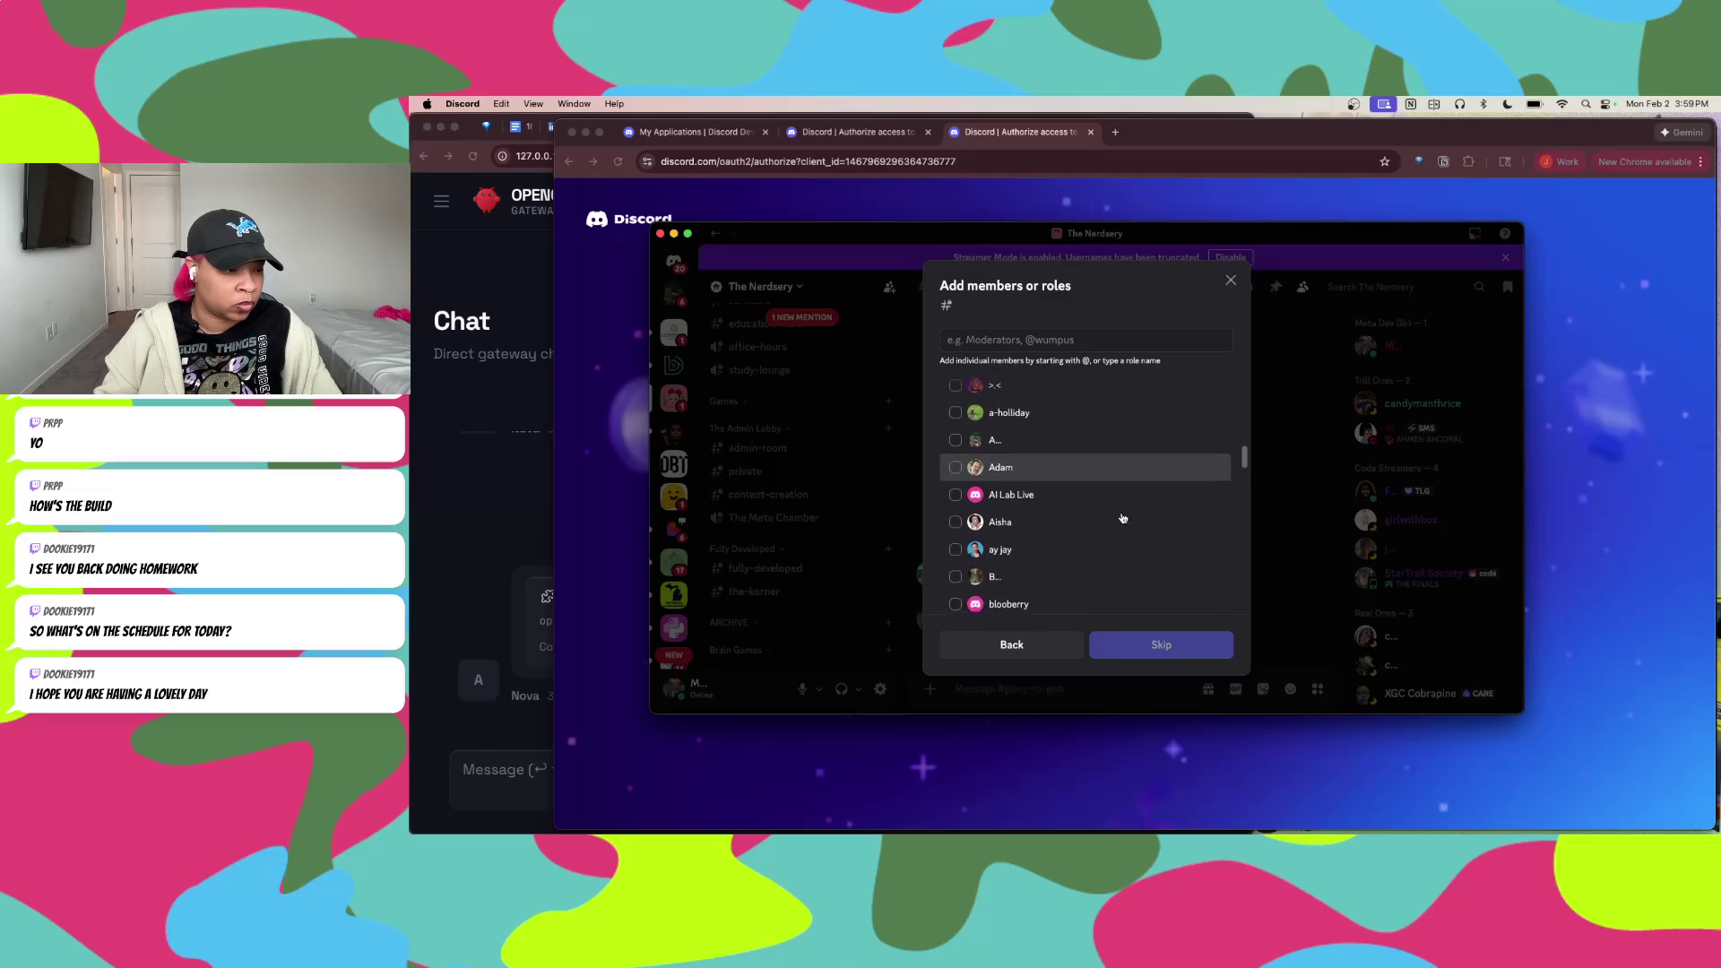
pyautogui.scroll(-1, 1125, 529)
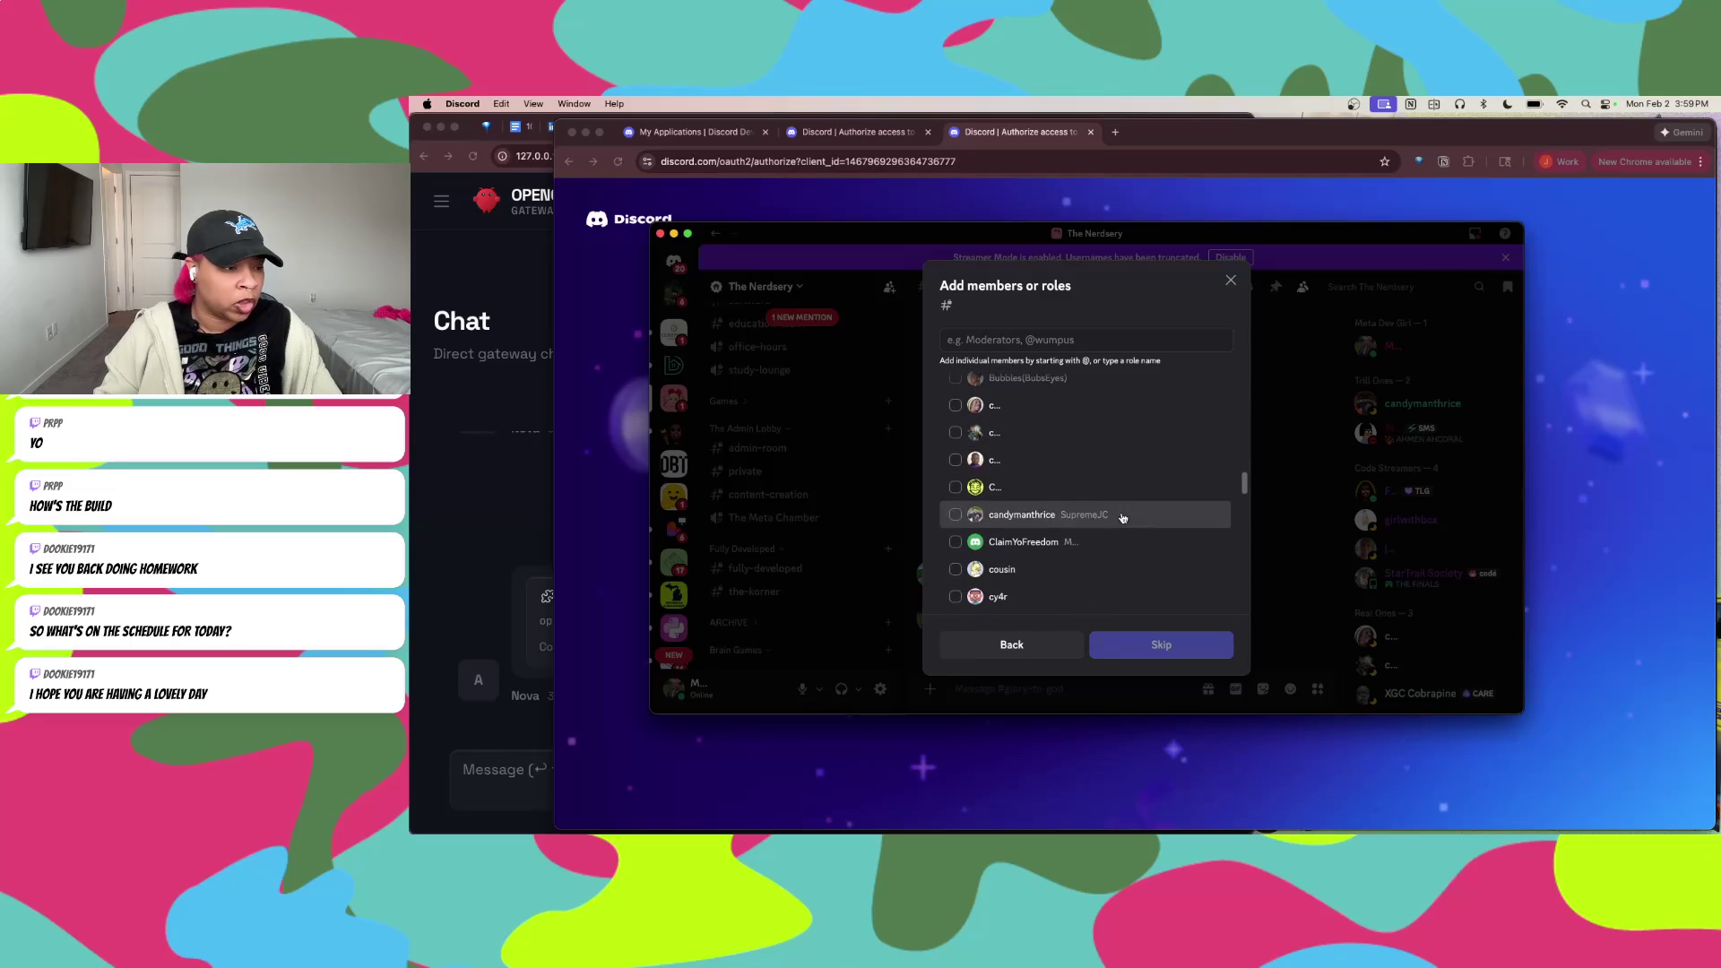
pyautogui.hotkey('ctrl', 'Up')
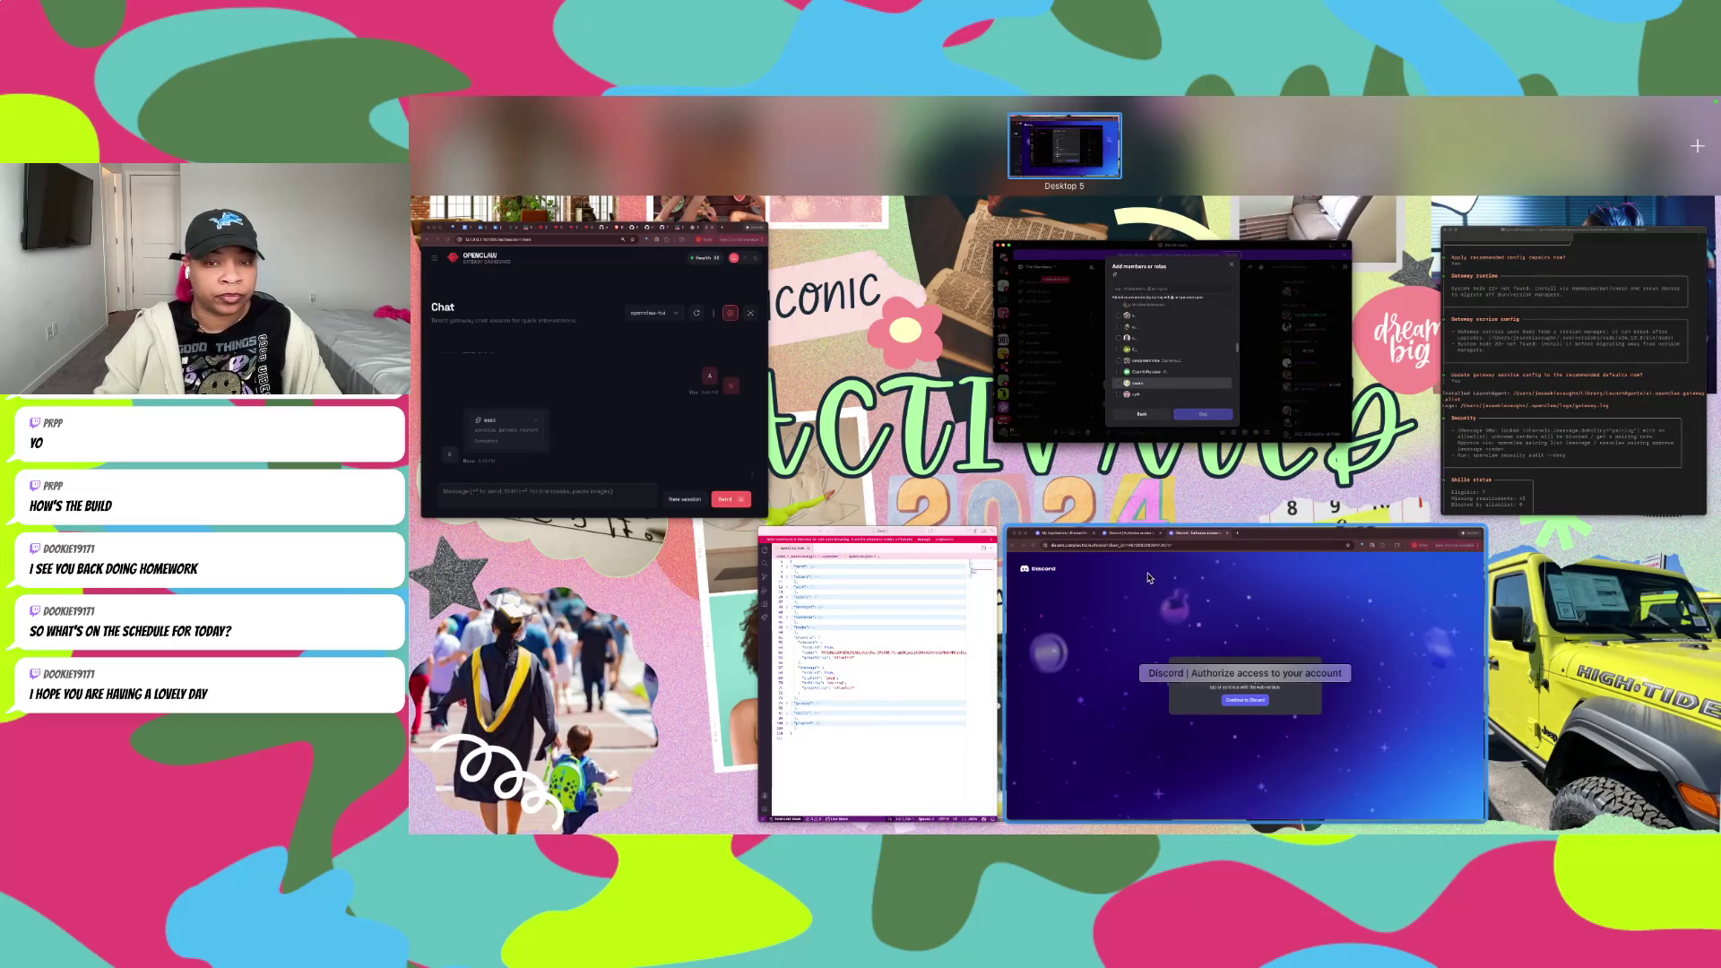
# Step: Close the Add members or roles dialog without creating the channel
pyautogui.click(1149, 548)
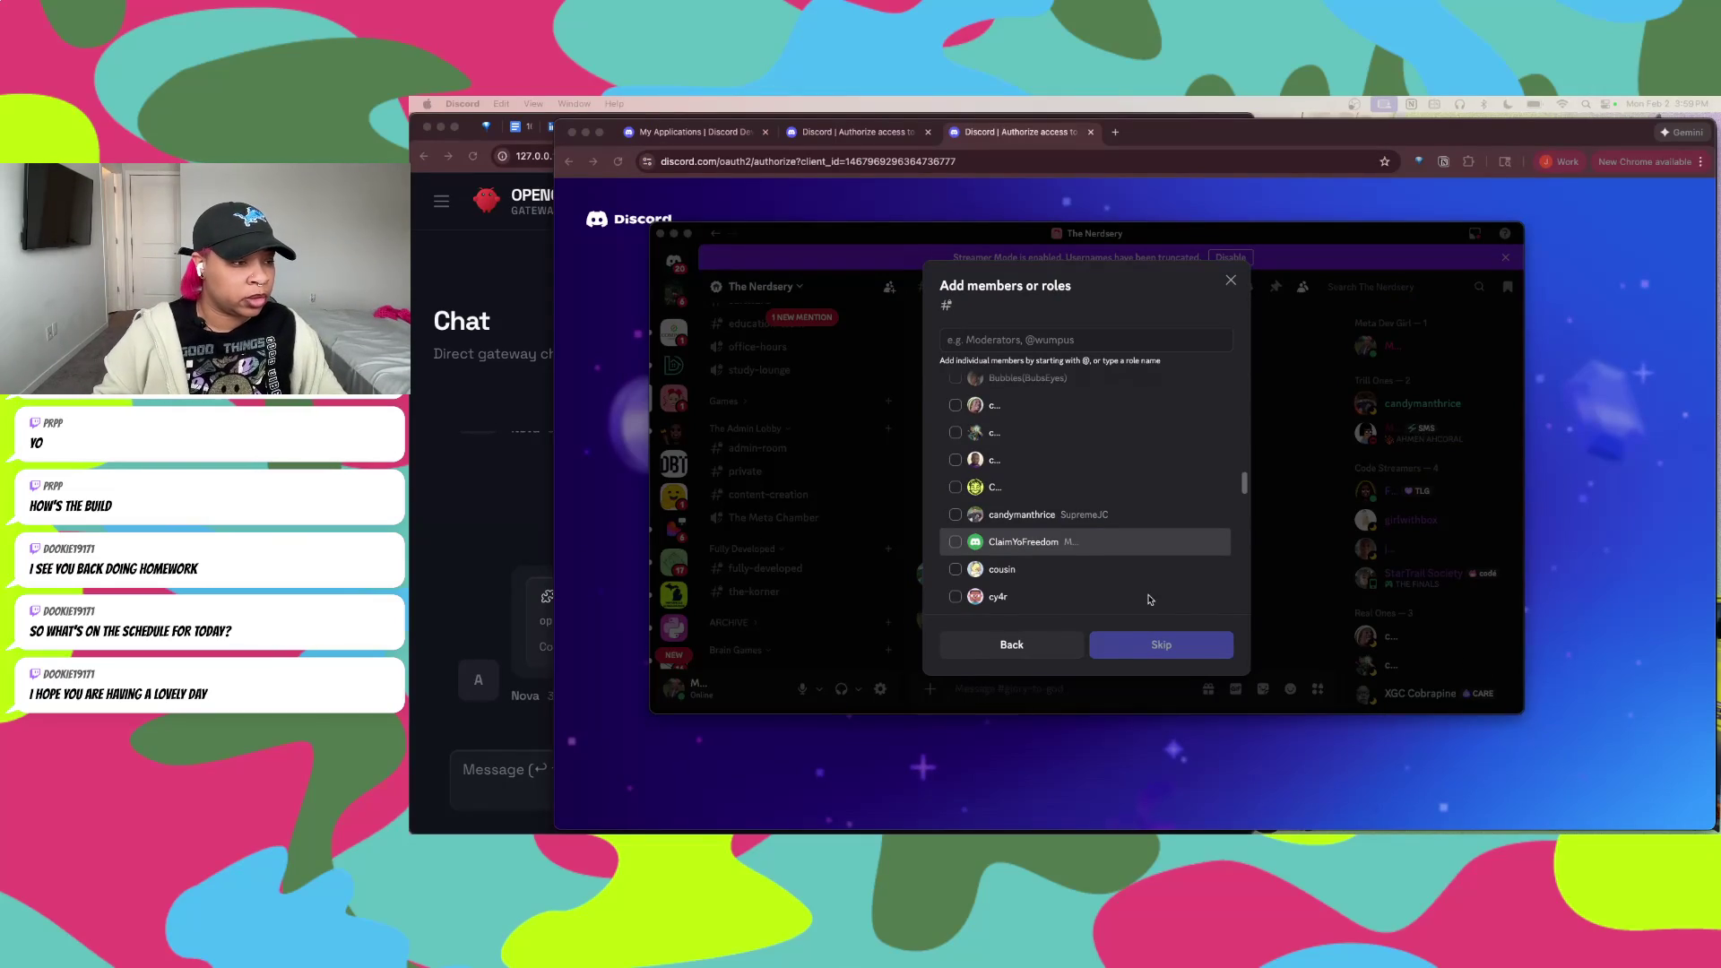
pyautogui.click(1231, 281)
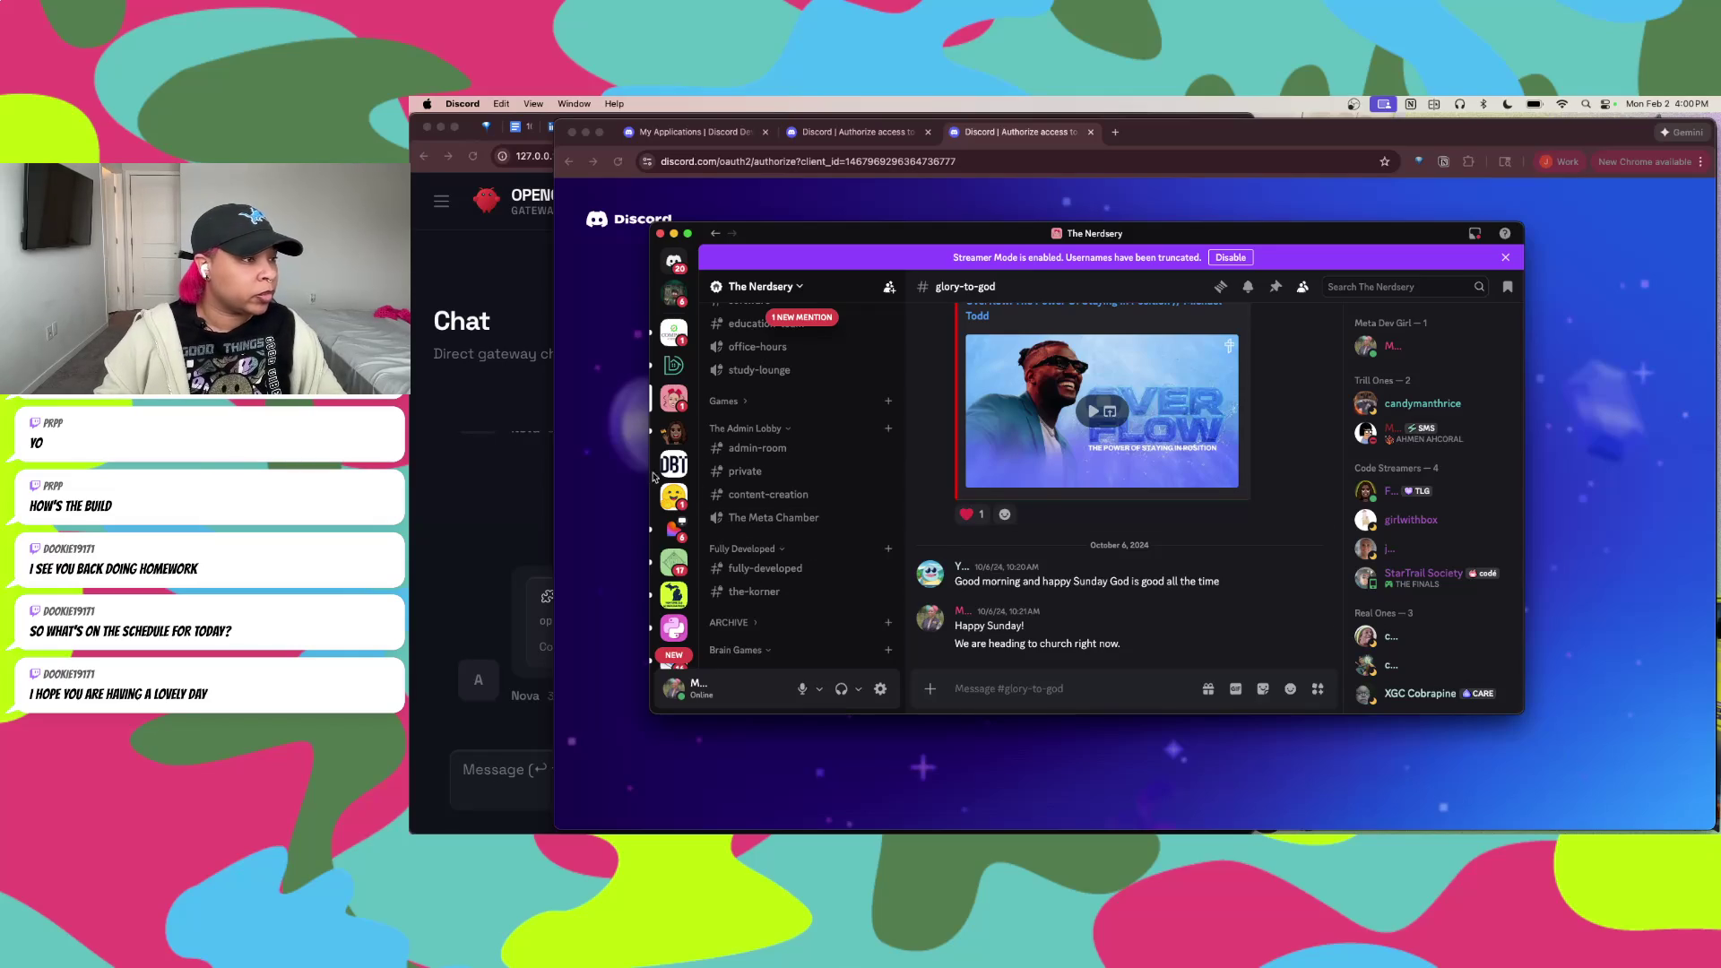
pyautogui.hotkey('ctrl', 'Up')
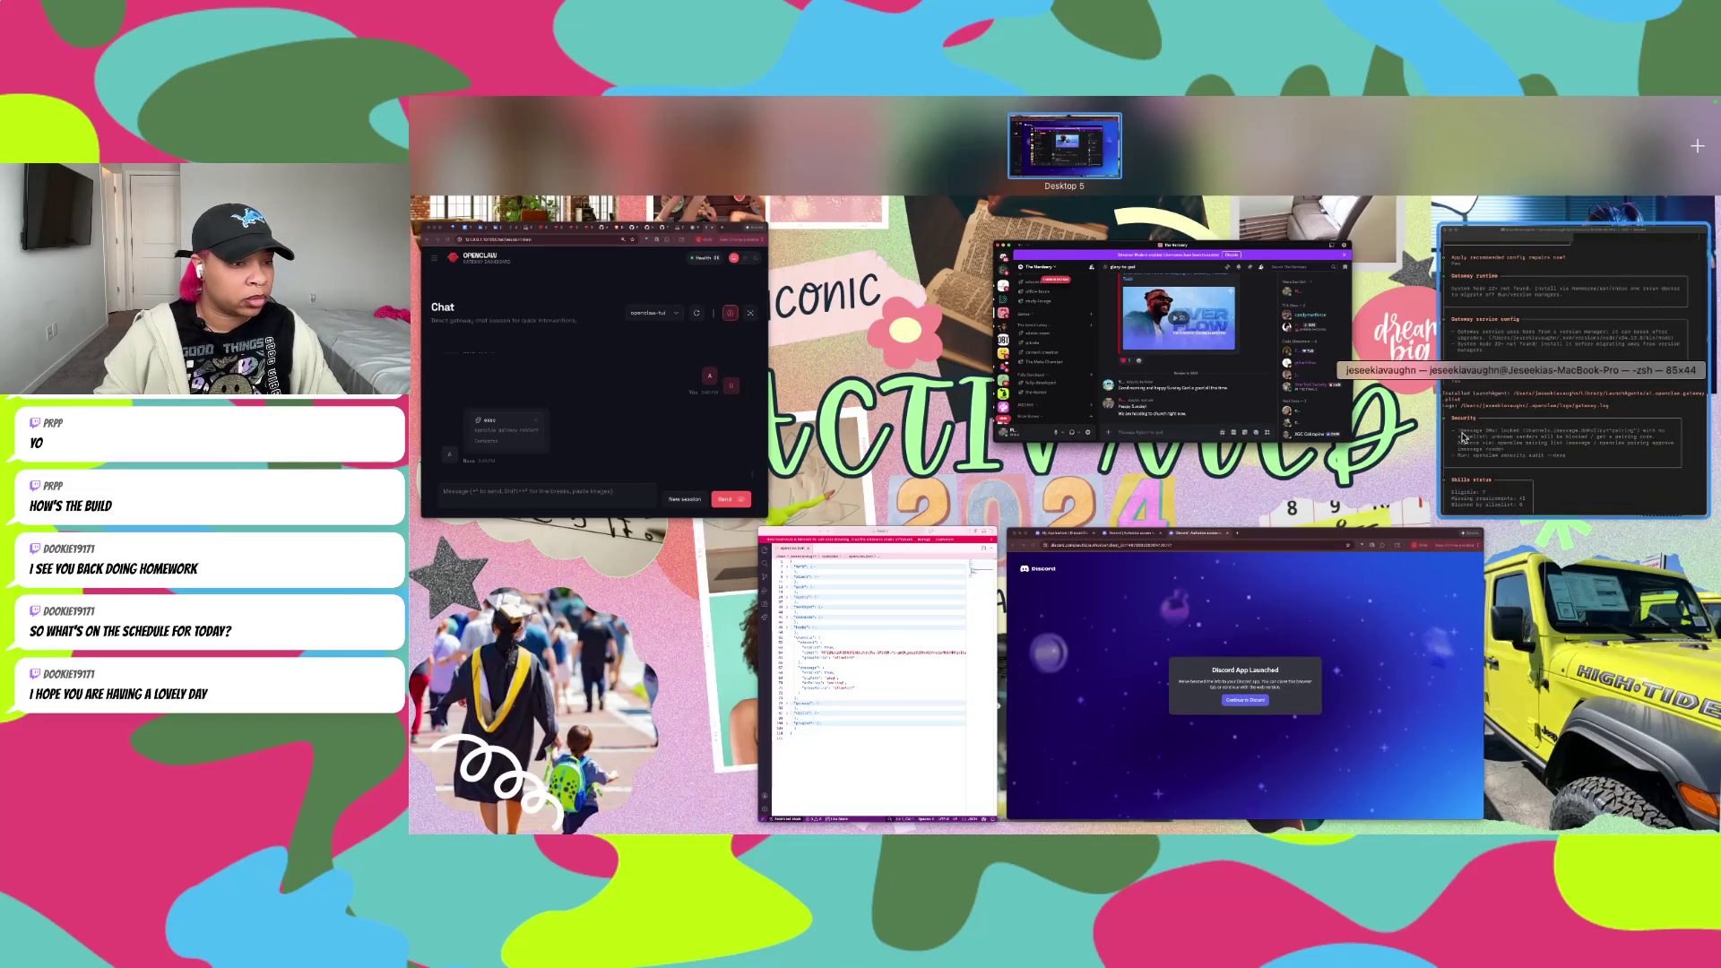
# Step: Bring the OpenClaw dashboard chat back to the front and reload the page
pyautogui.click(1463, 438)
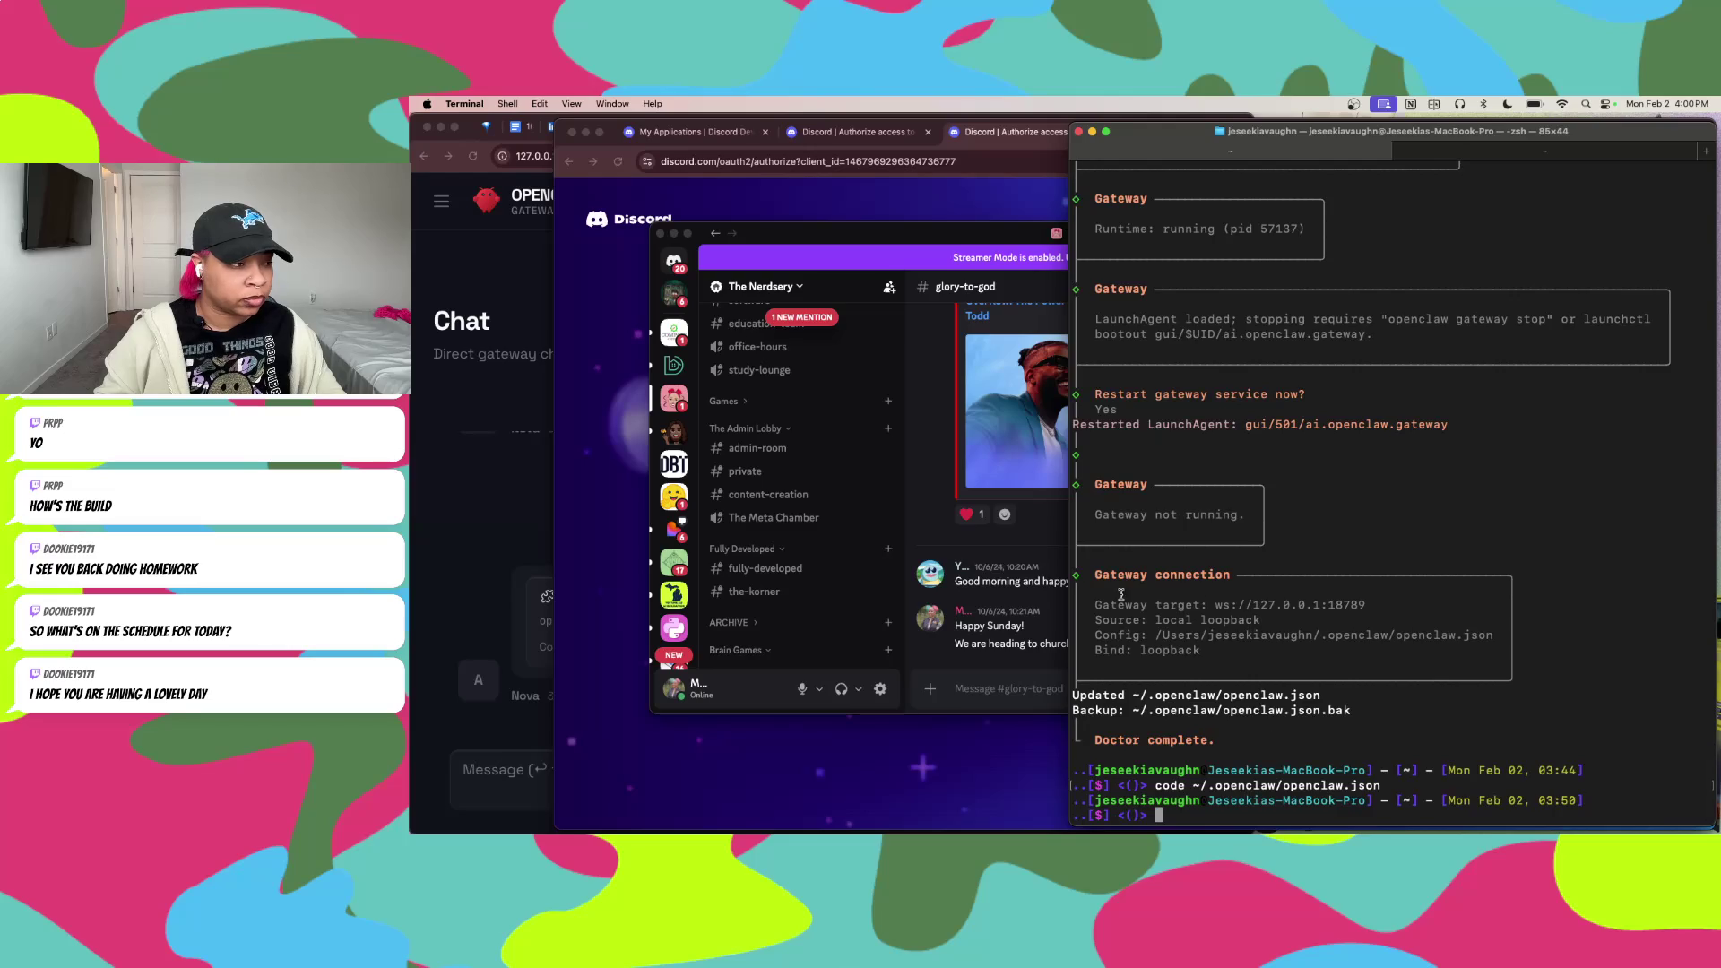
pyautogui.click(485, 483)
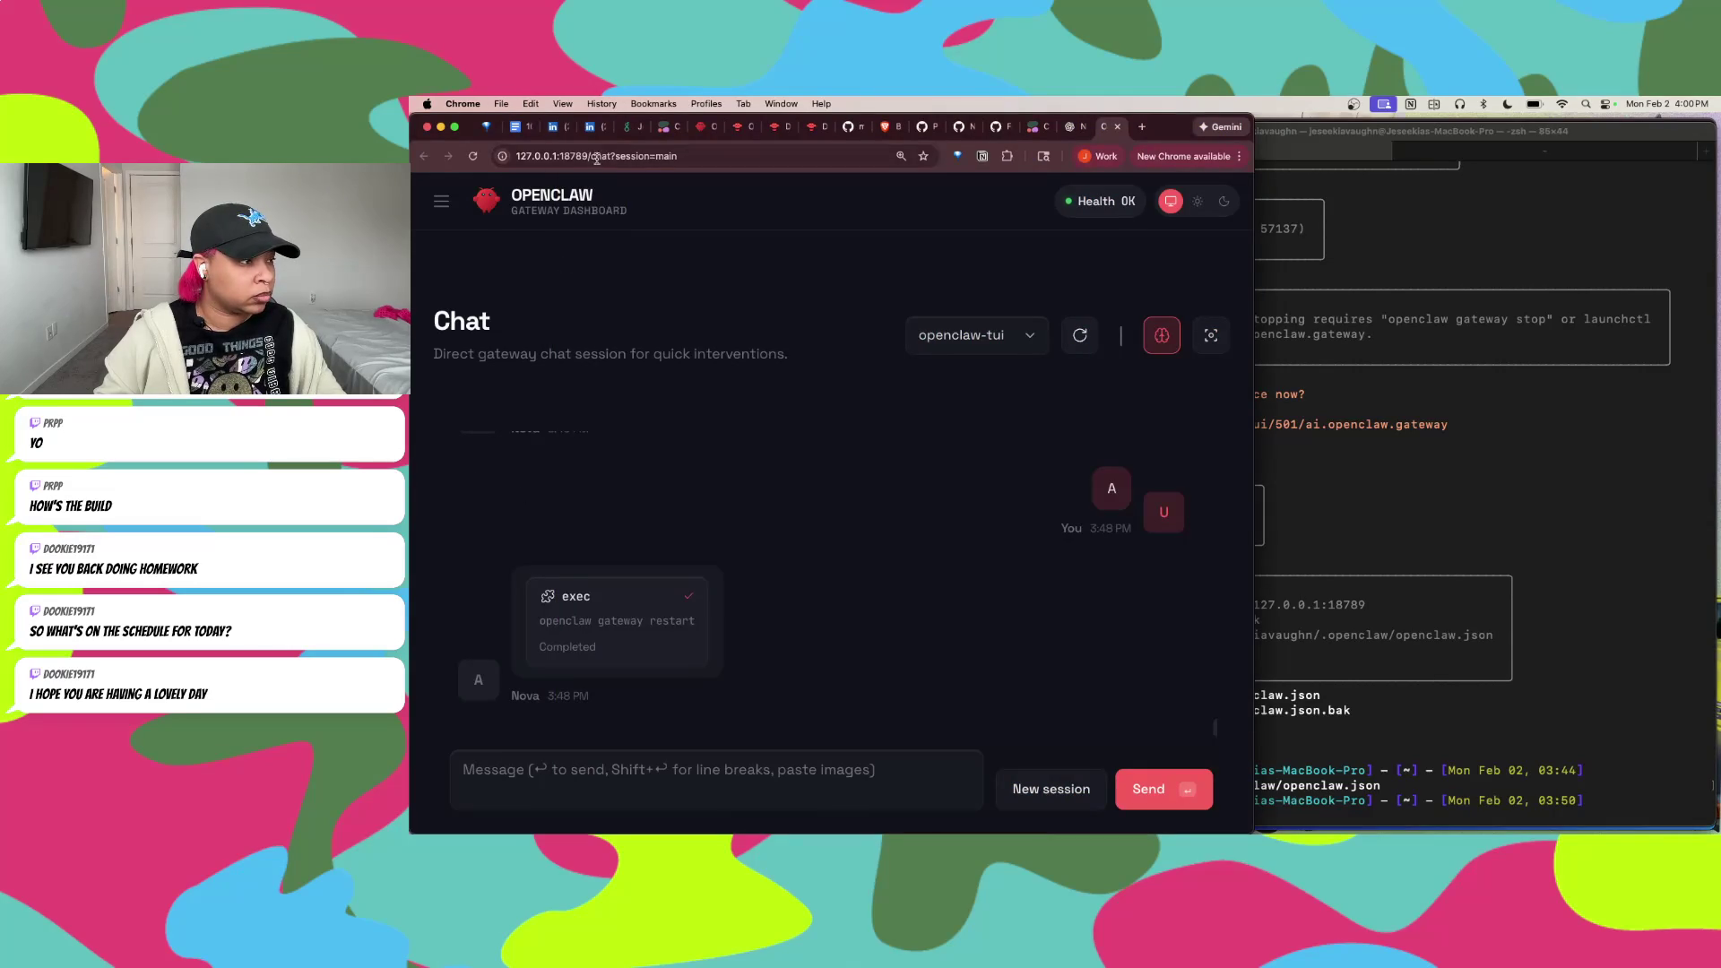
pyautogui.click(652, 154)
pyautogui.press('Return')
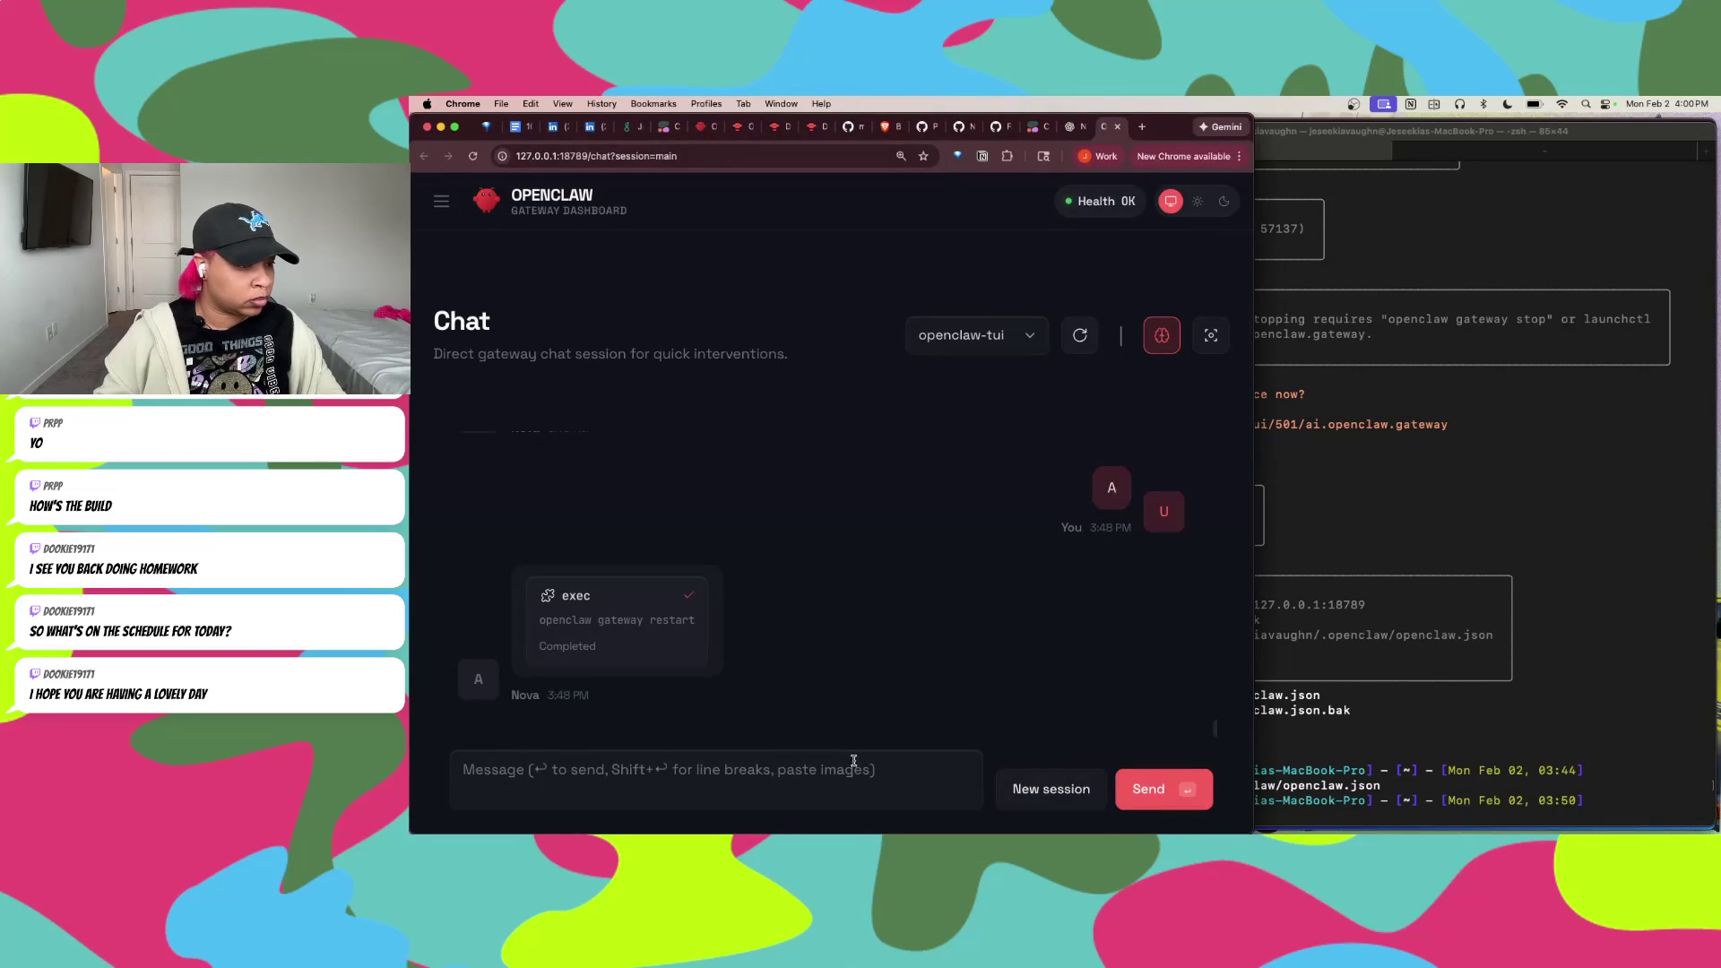
# Step: Tell Nova the bot isn't in your DMs or server even though you used the provided install link
pyautogui.click(796, 779)
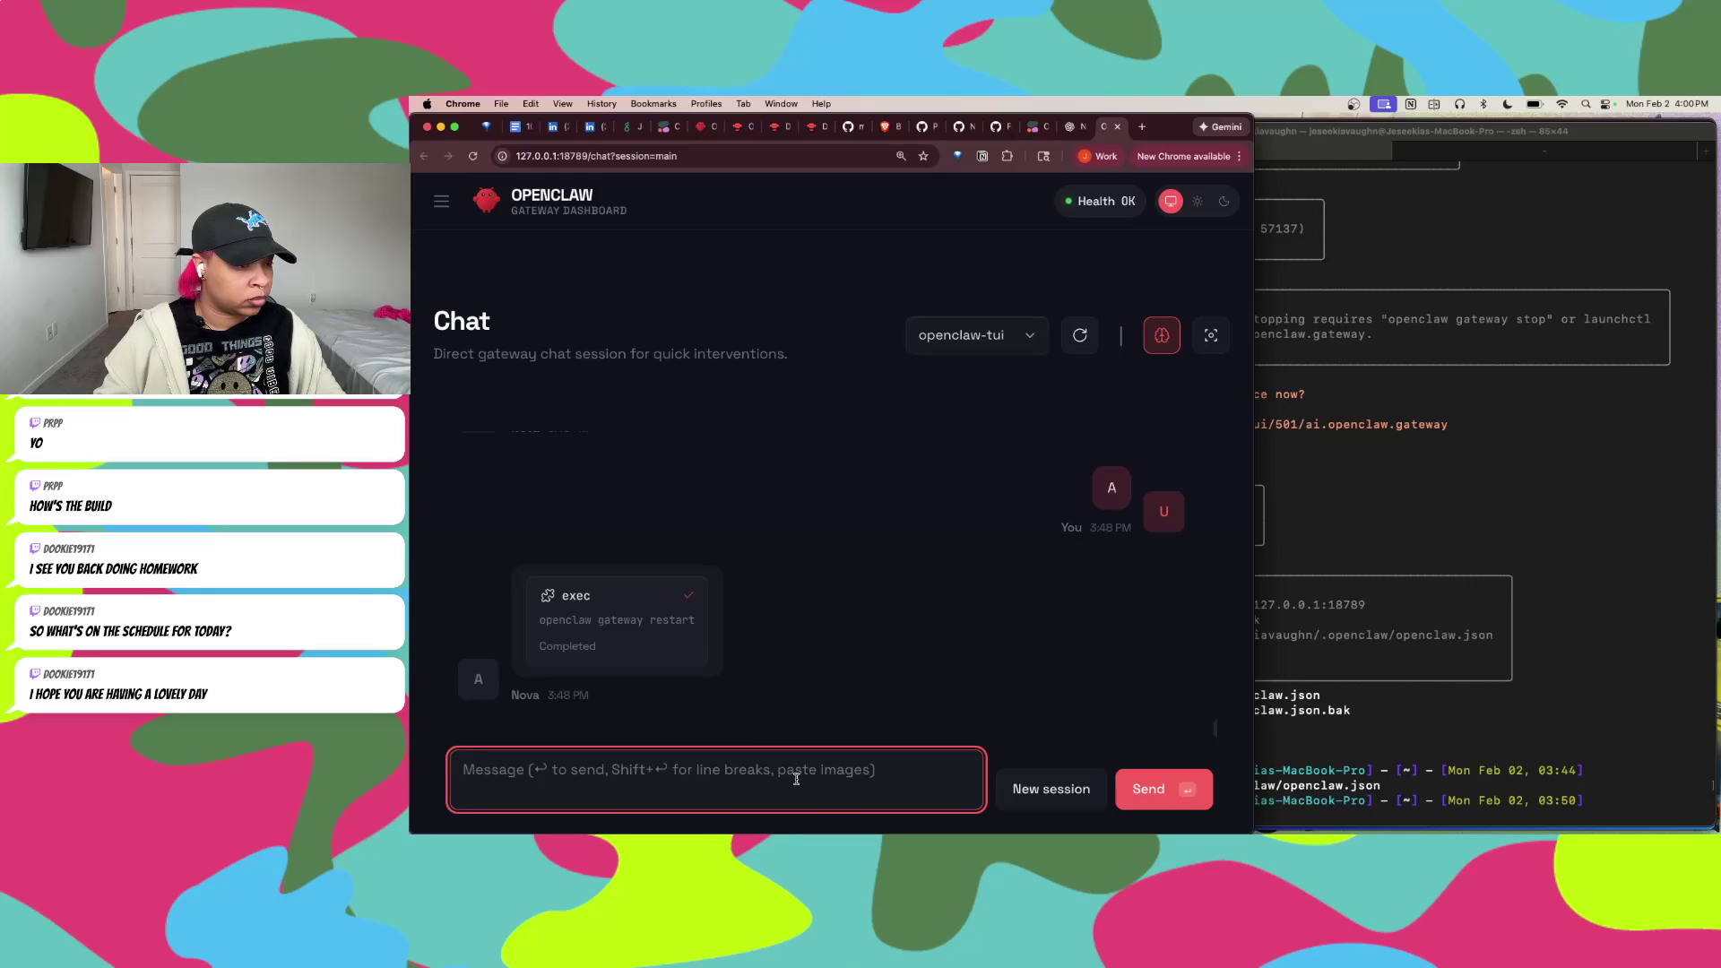
pyautogui.write("I don't see the bot i")
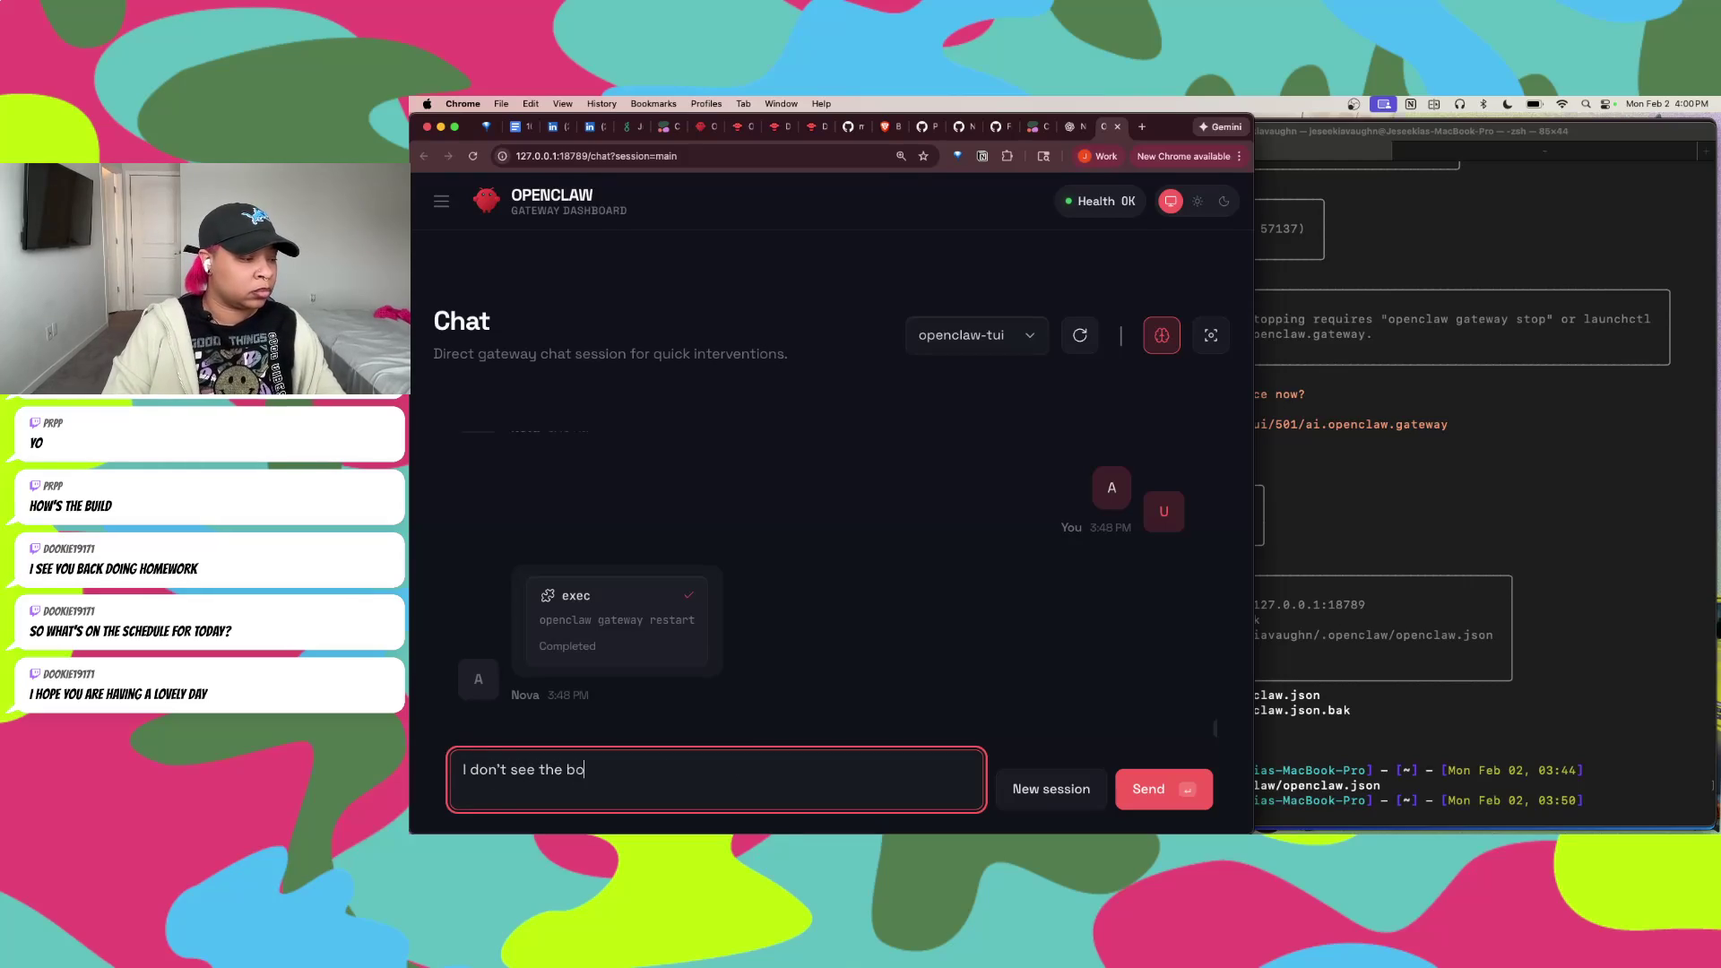
pyautogui.write('n m')
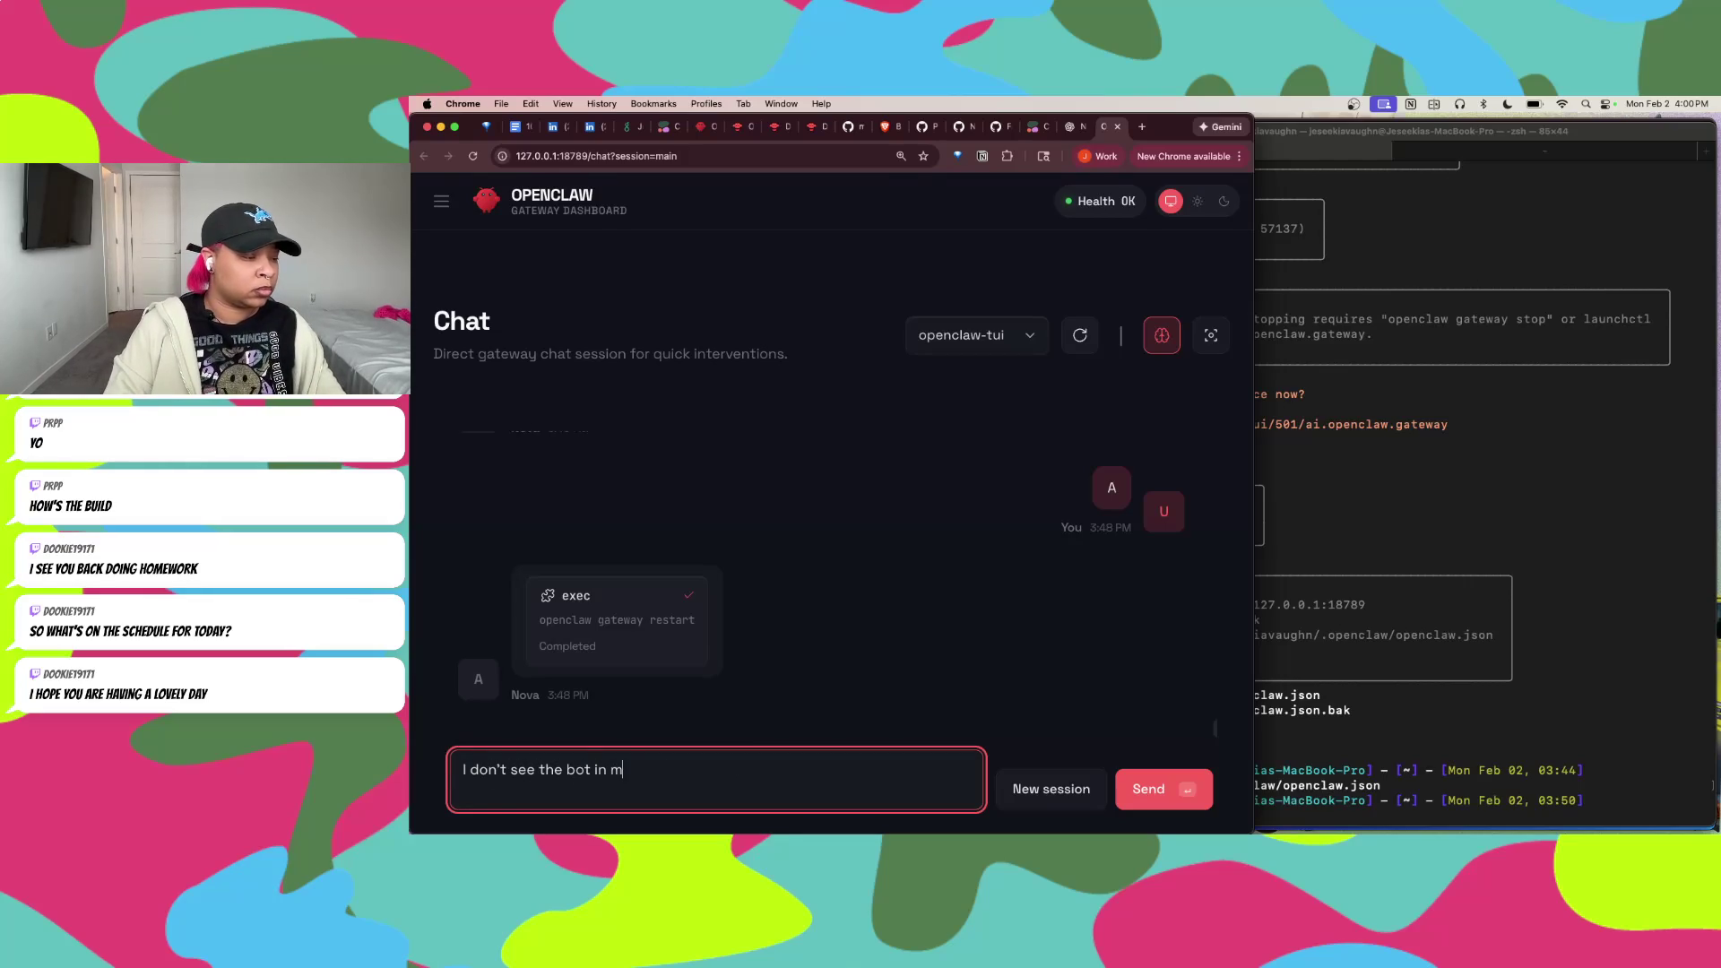
pyautogui.write('y DMs or ')
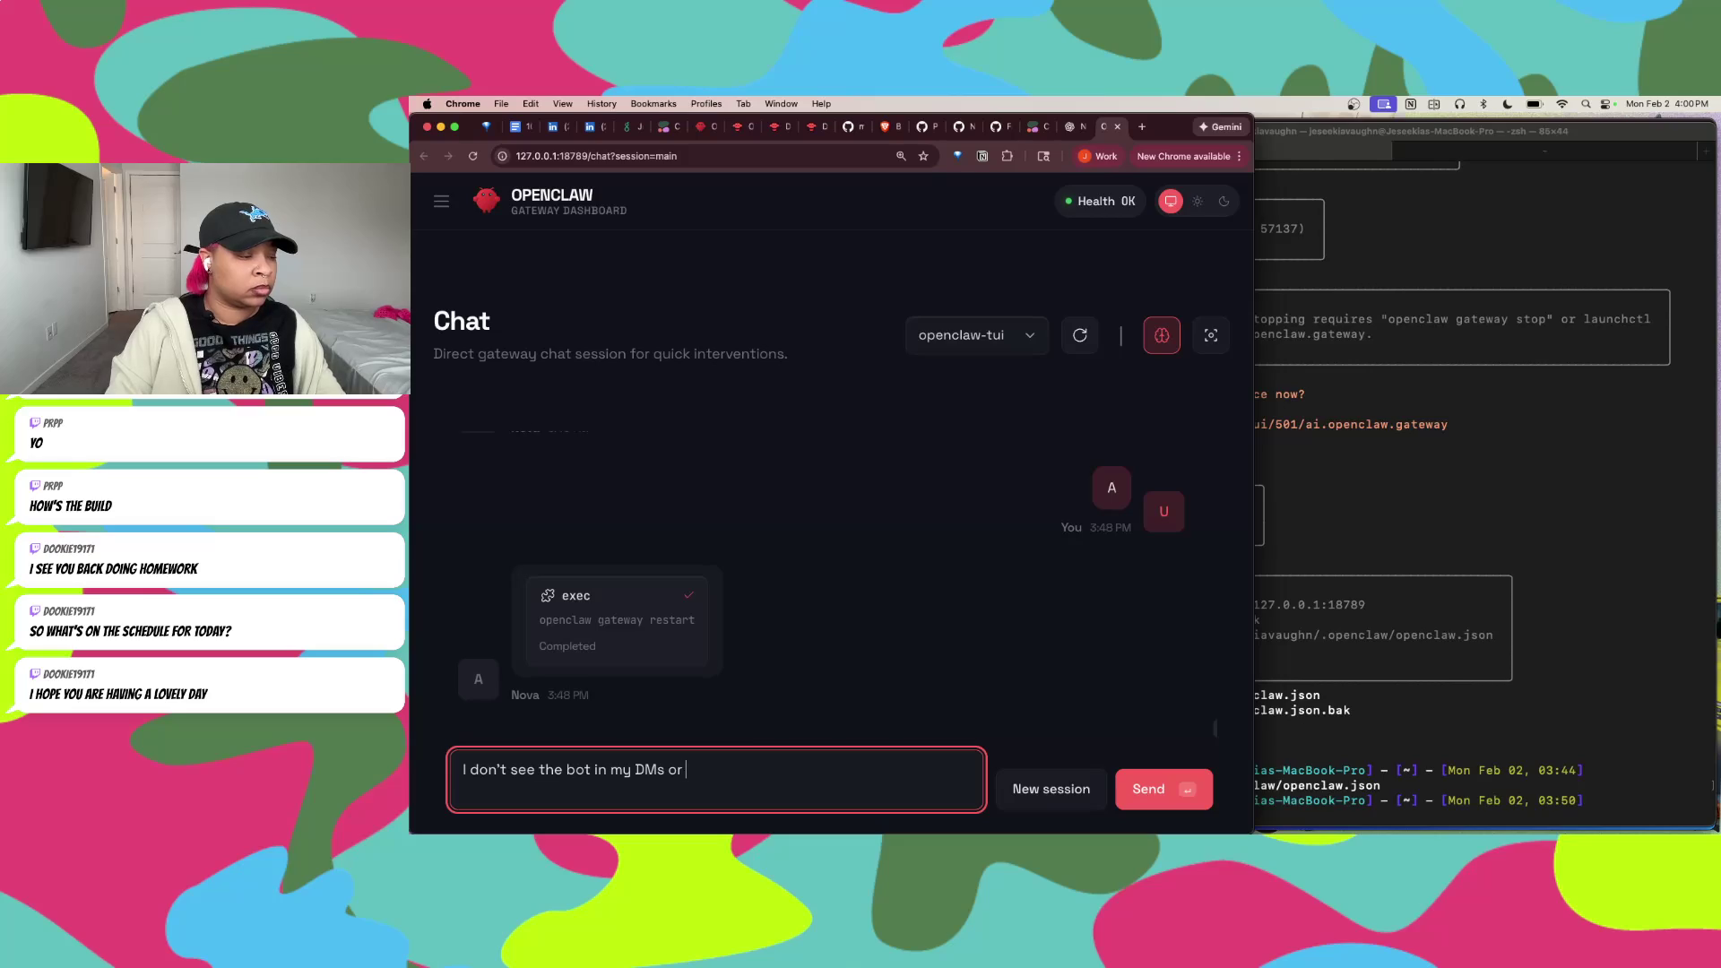
pyautogui.write('in my server and ')
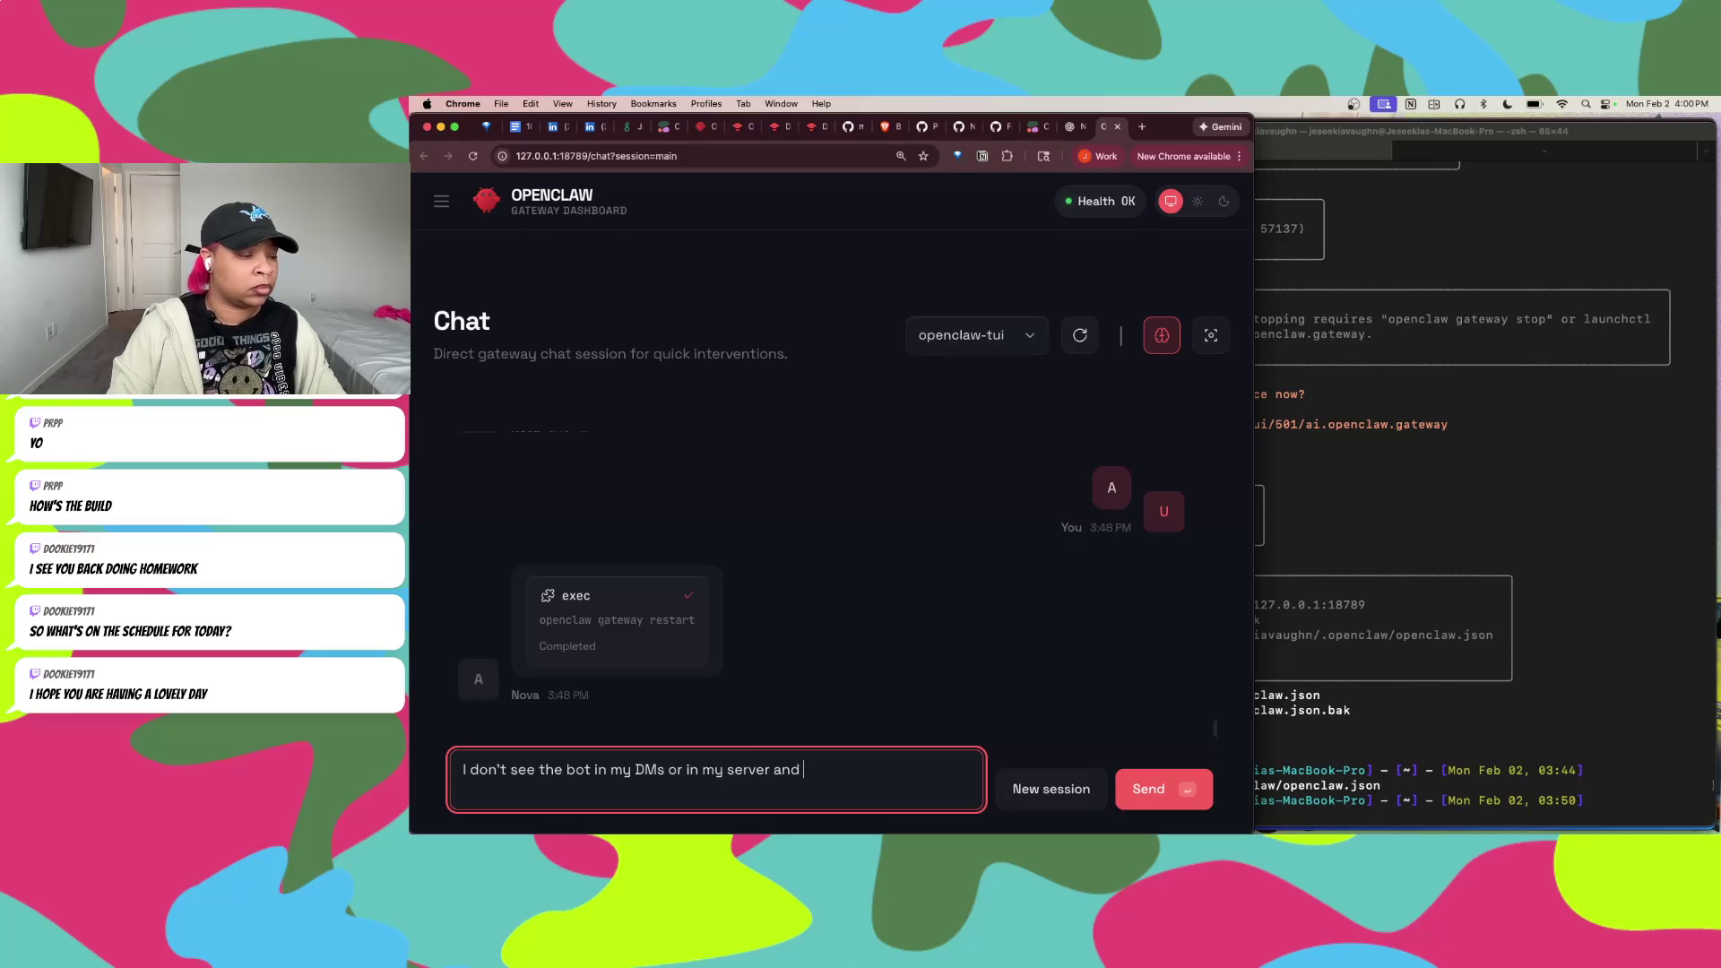
pyautogui.write('I used the ')
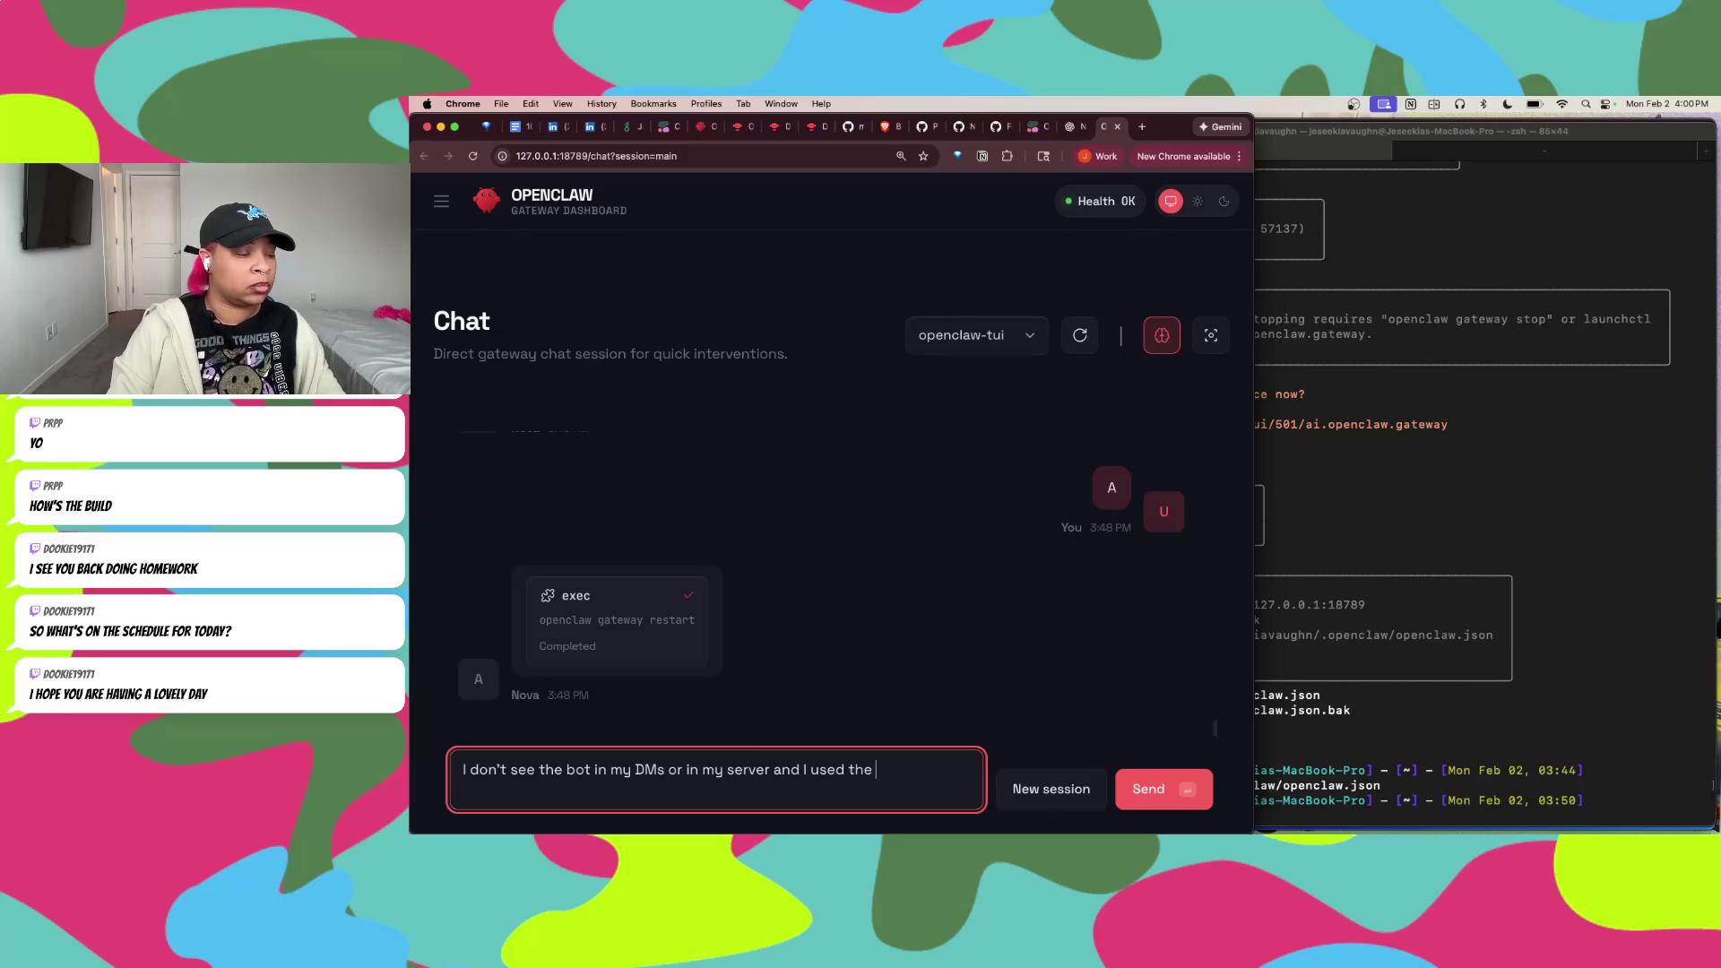
pyautogui.write('install link')
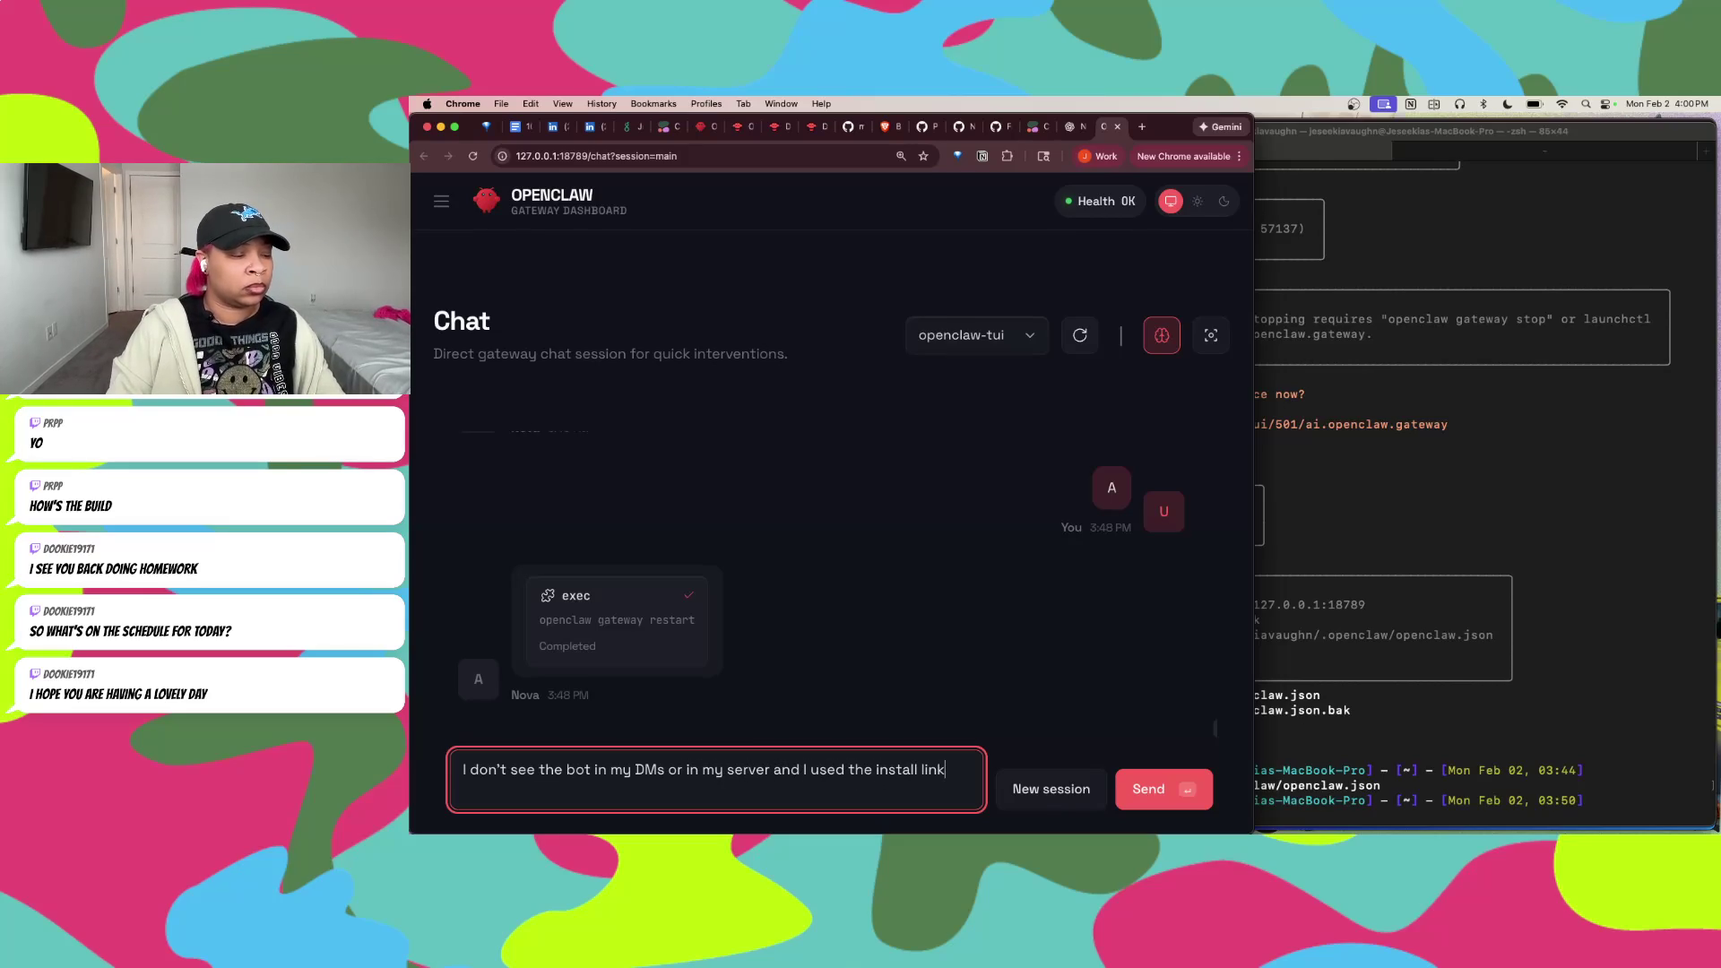
pyautogui.write(' provided by Discord')
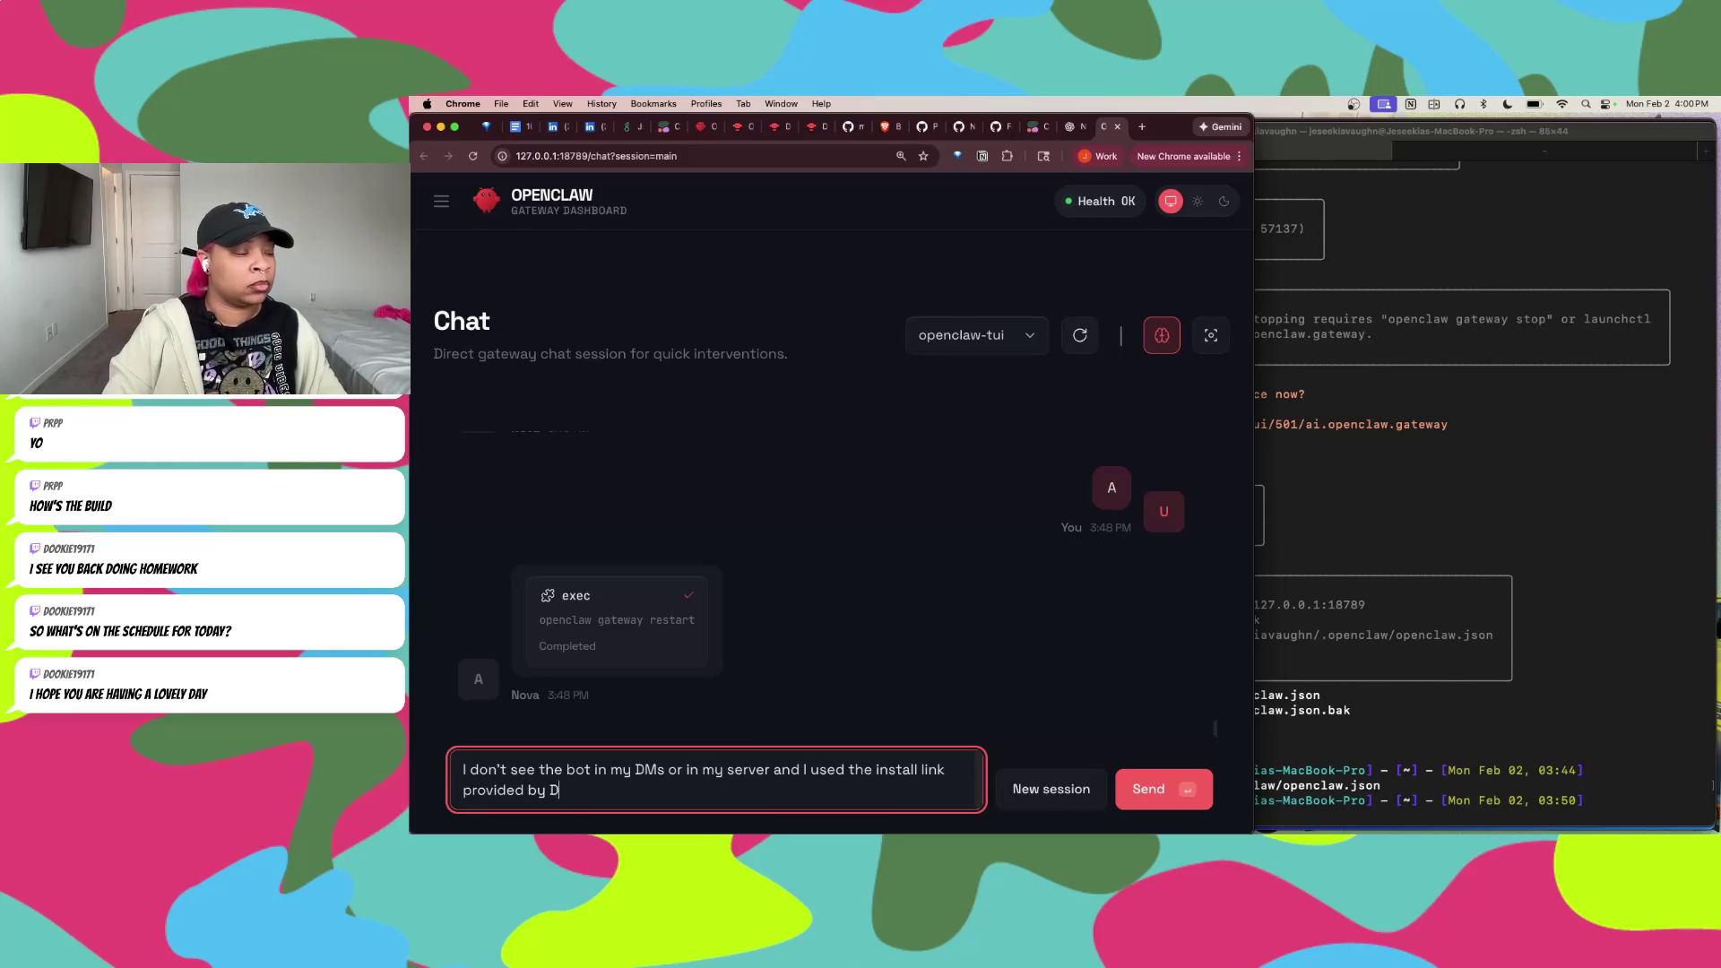
pyautogui.press('Return')
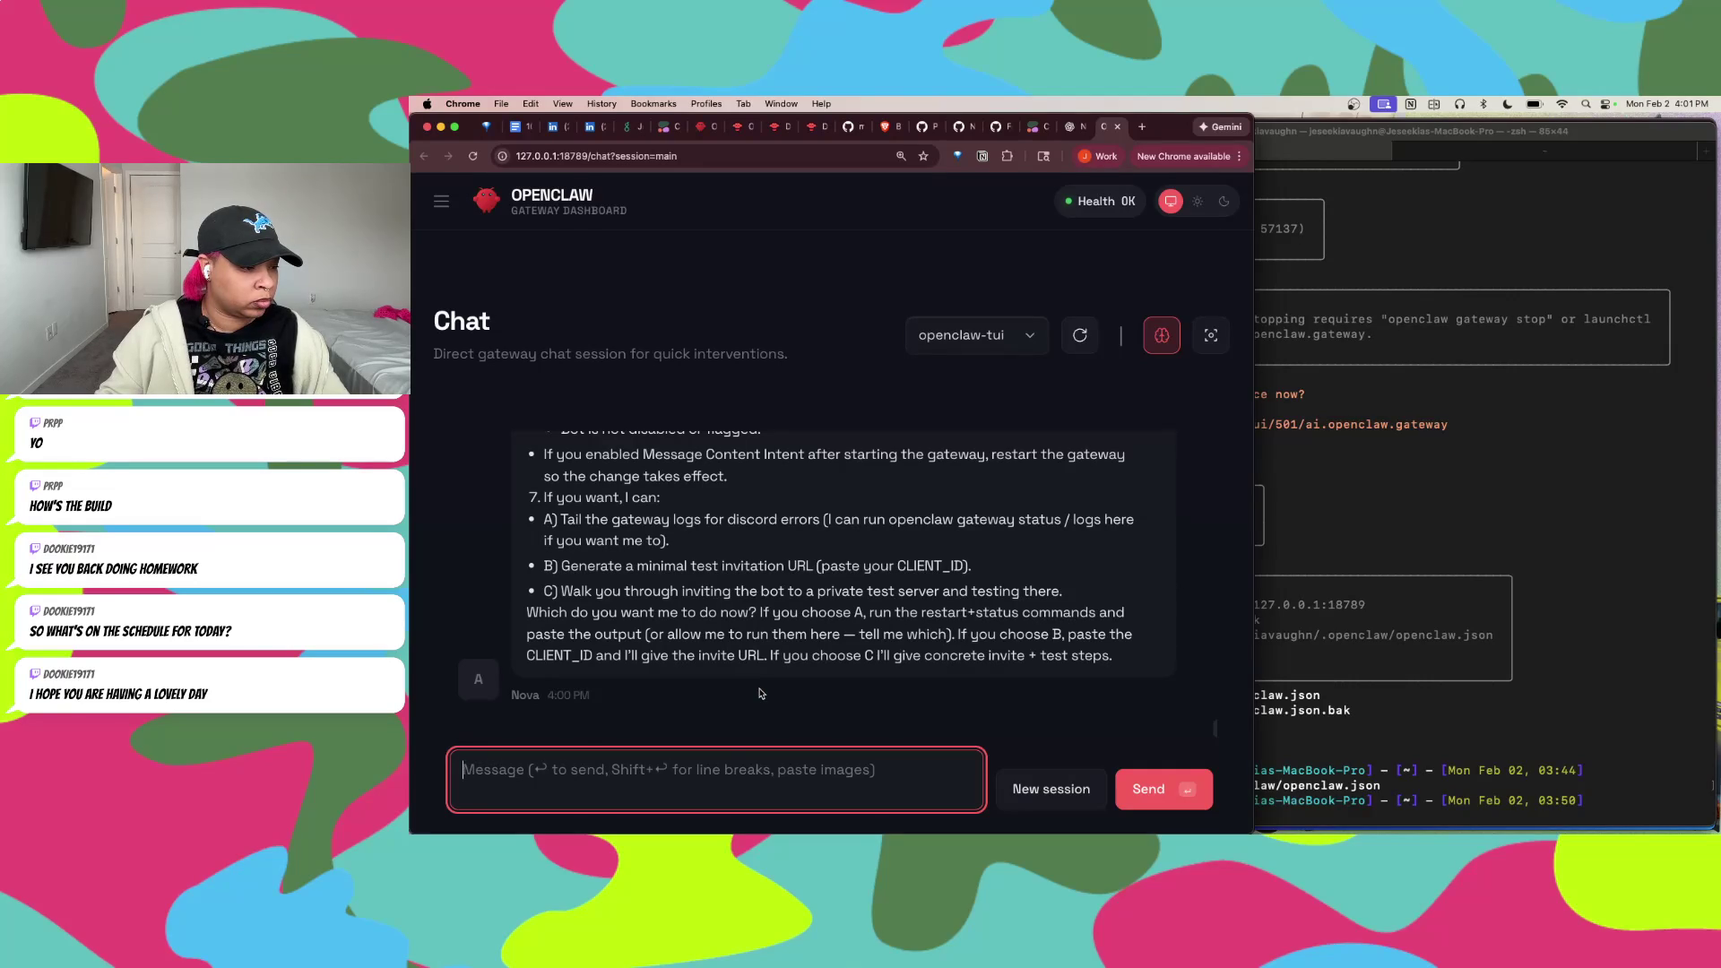
# Step: Reply 'You can run the commands' to let Nova restart the gateway, then send '???' asking for the results
pyautogui.write('You can runt he commands')
pyautogui.press('Return')
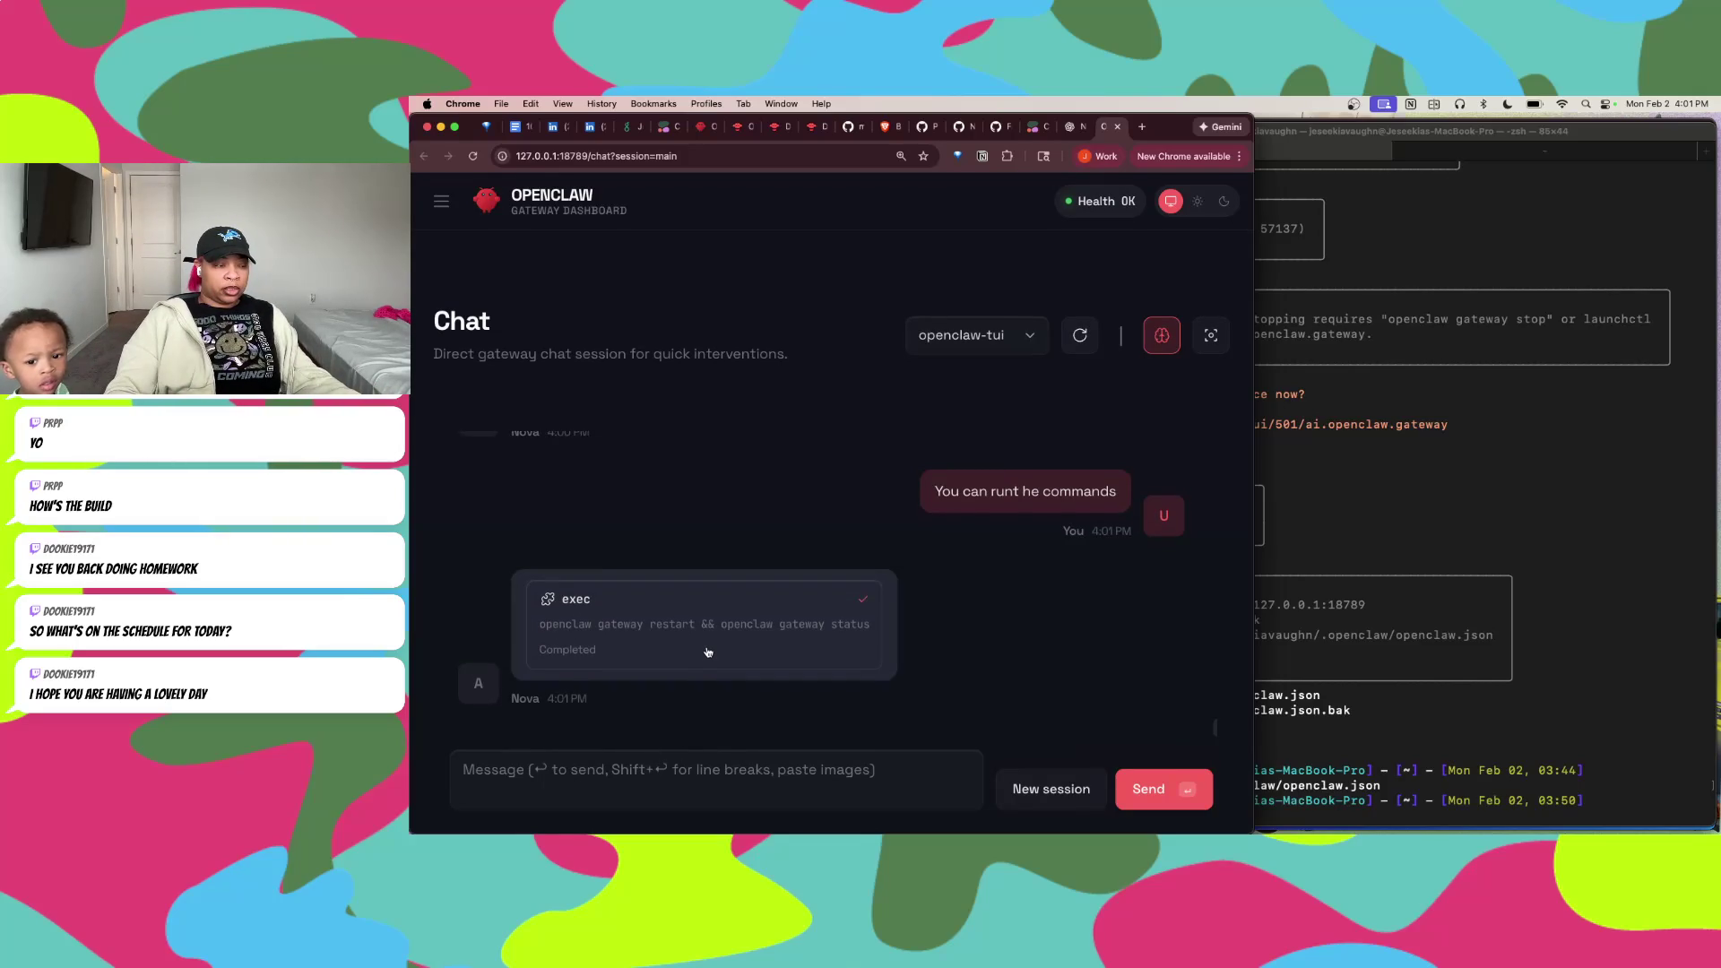
pyautogui.click(704, 770)
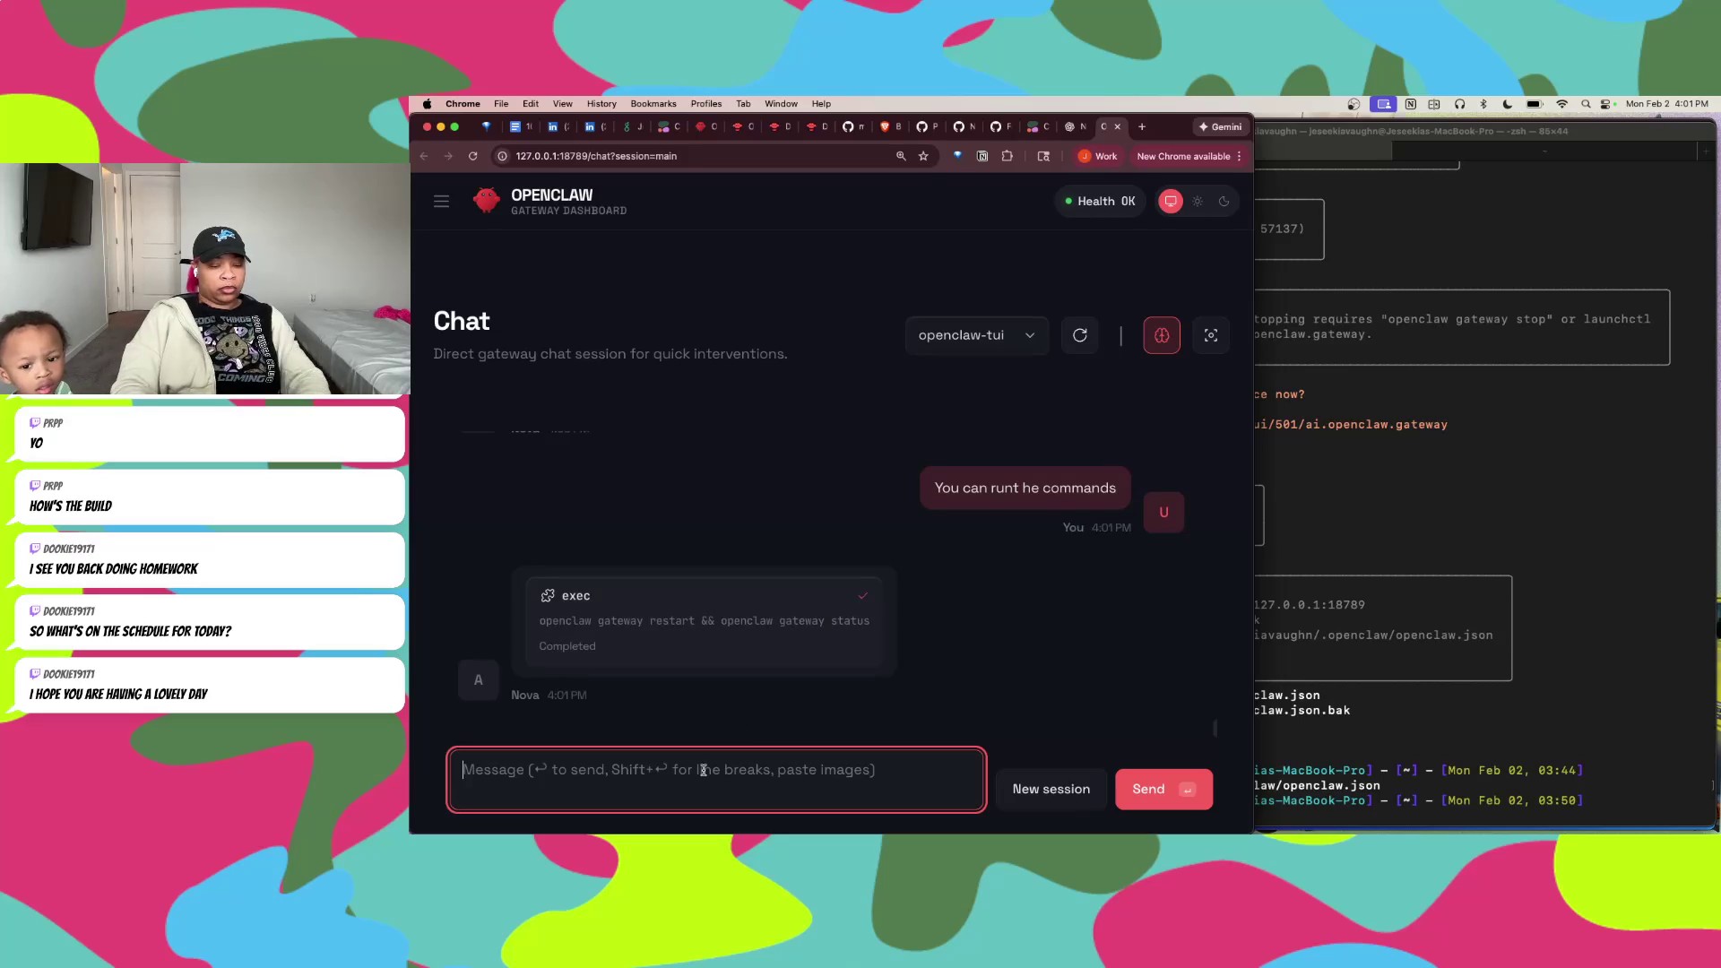
pyautogui.write('???')
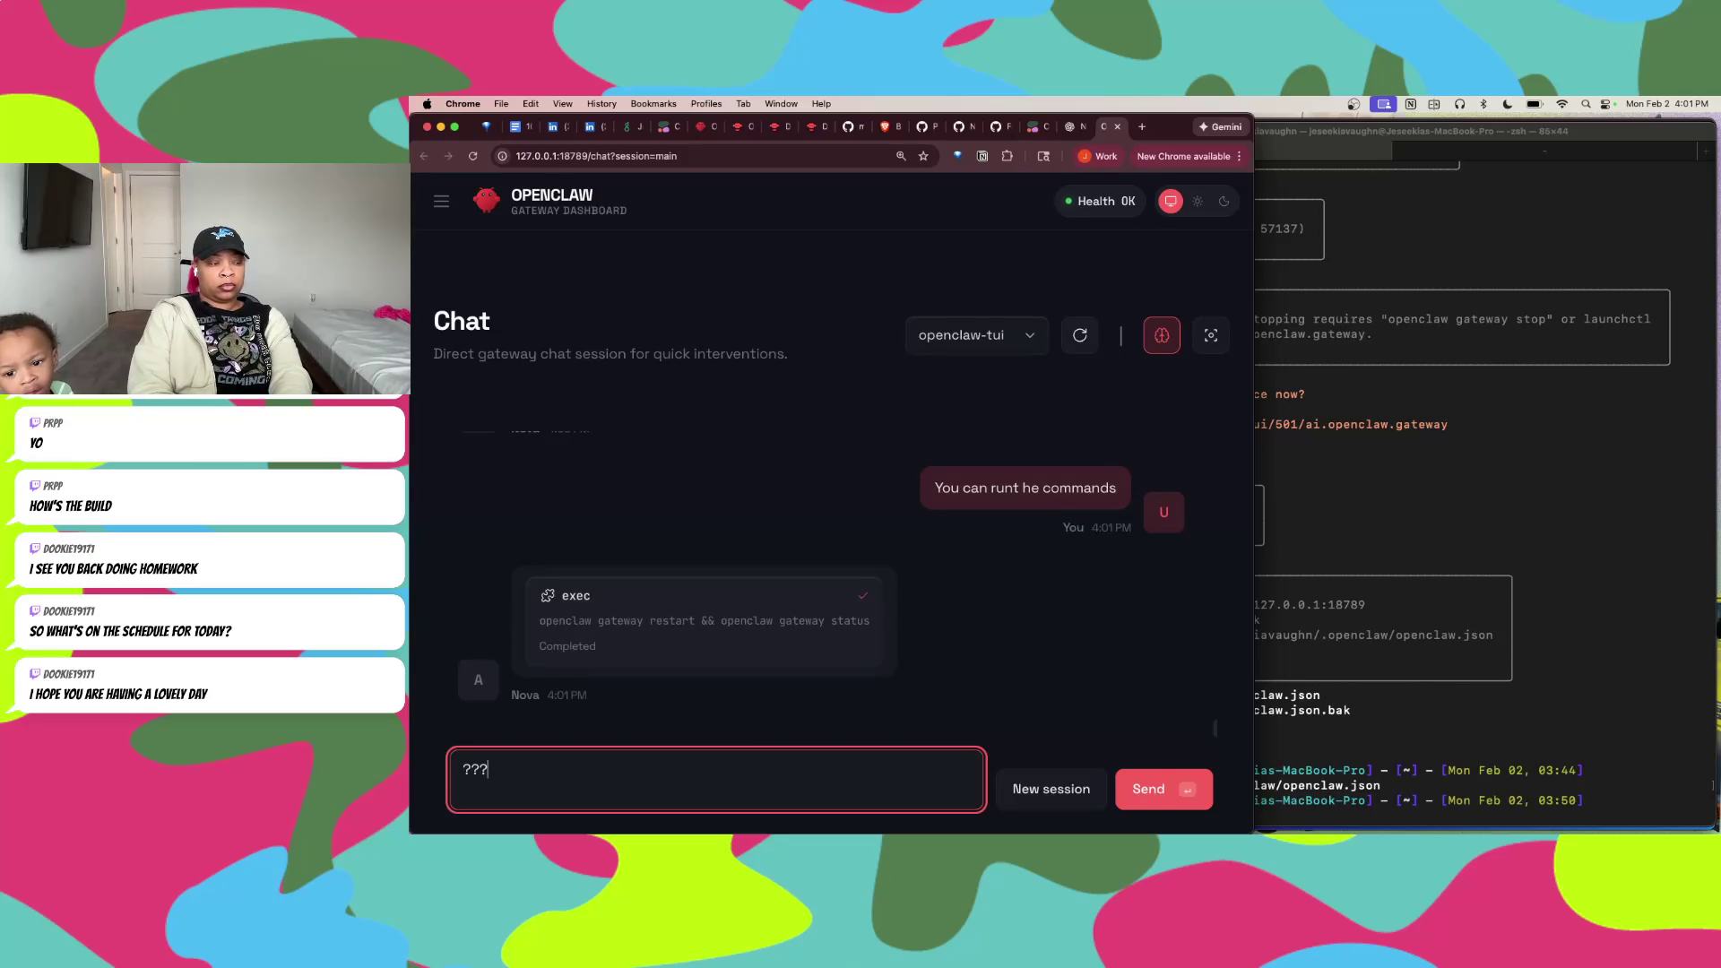
pyautogui.press('Return')
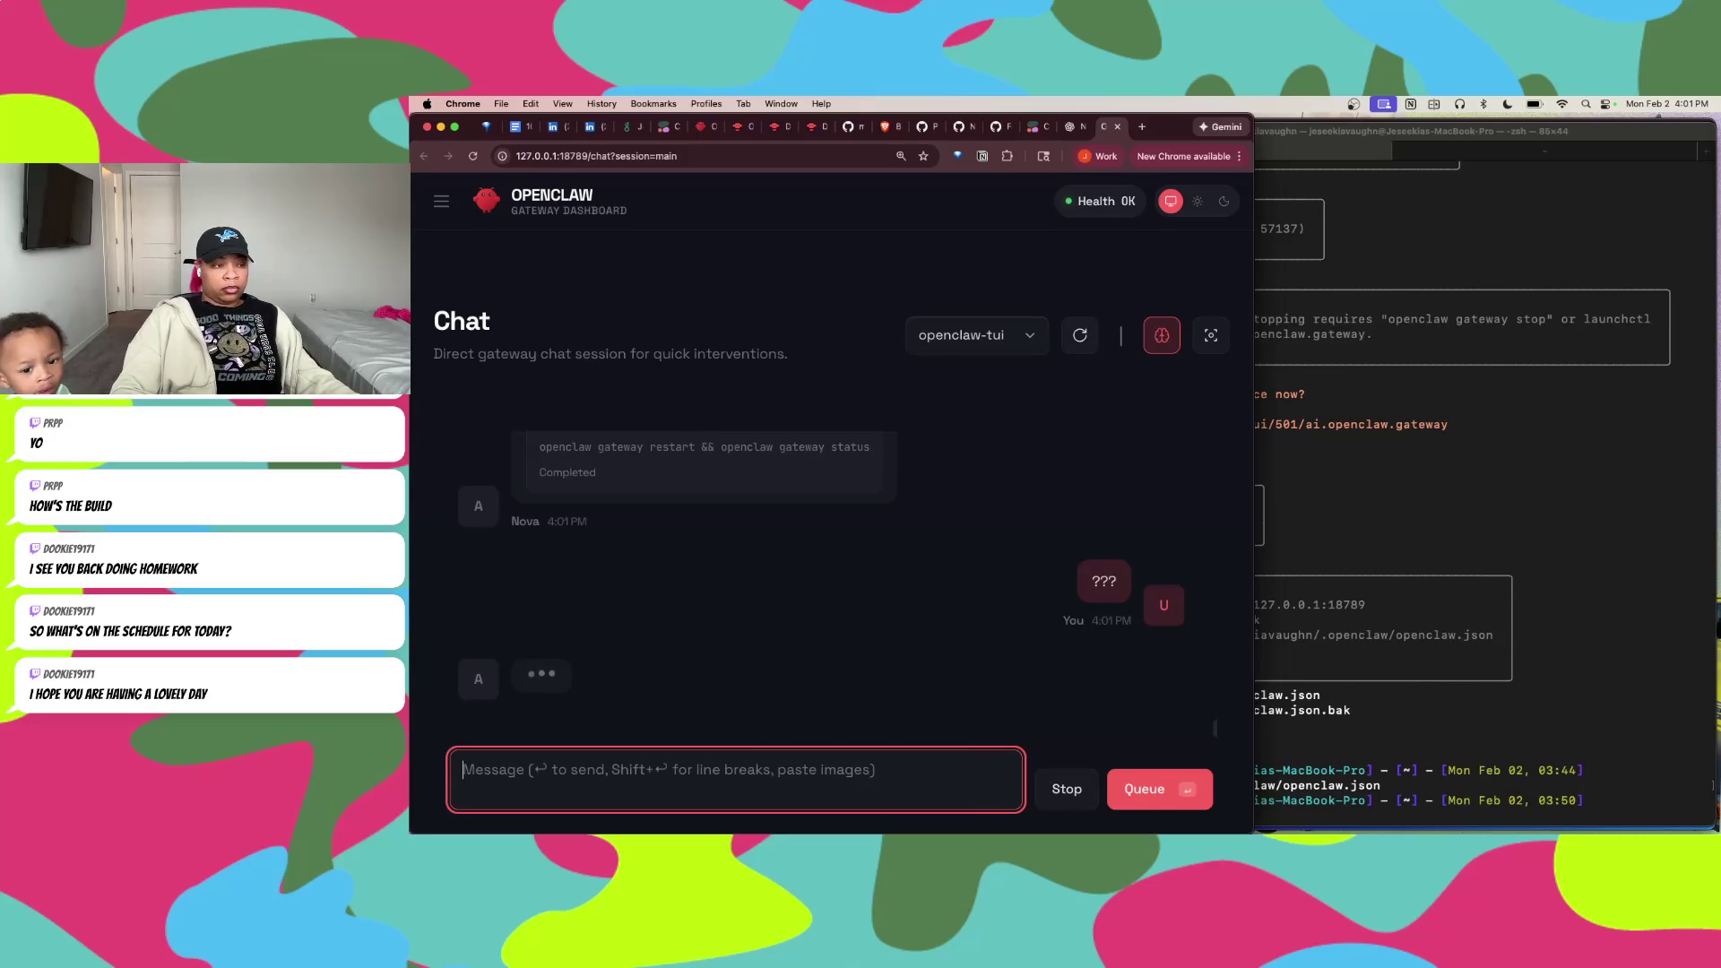